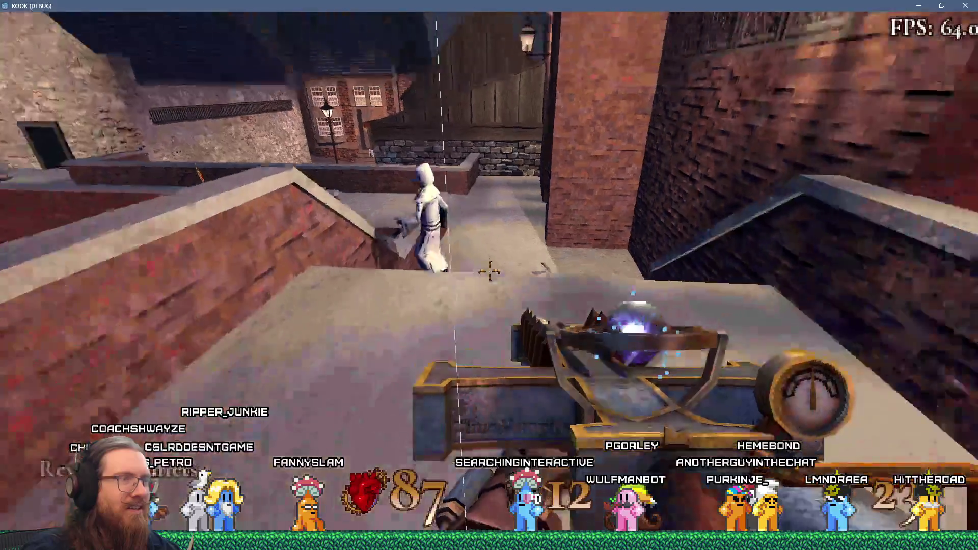
Step: Follow the hooded monk along the brick walkway to its end
{"action": "key", "text": "w"}
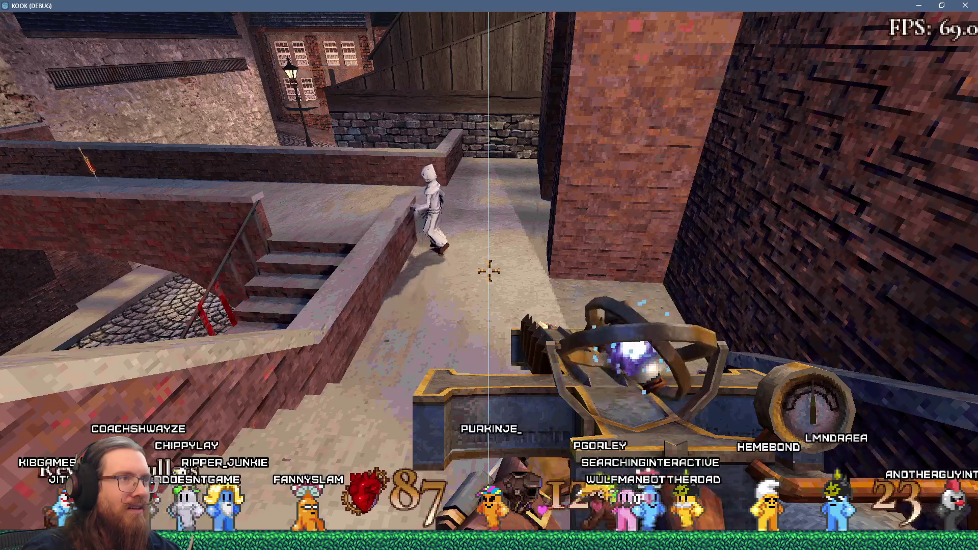
{"action": "key", "text": "w"}
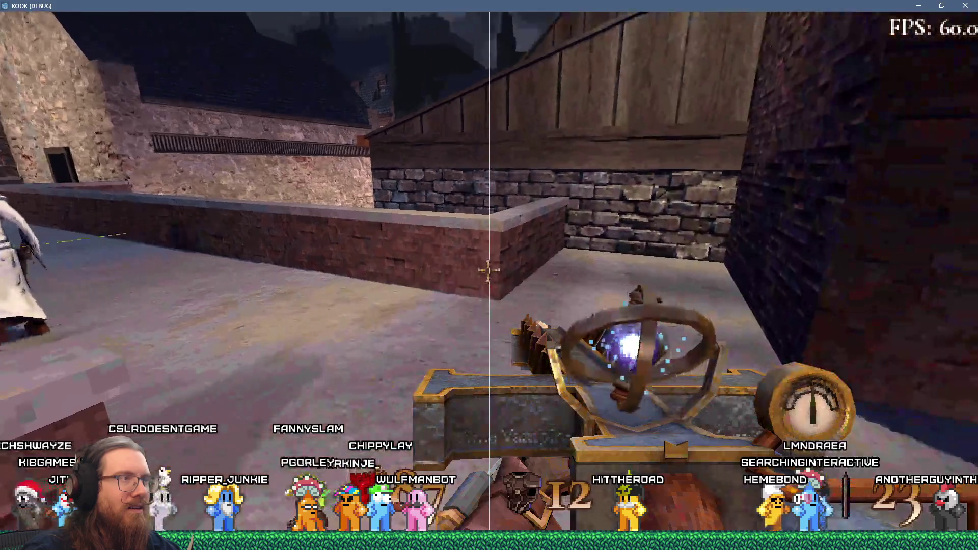
{"action": "key", "text": "w"}
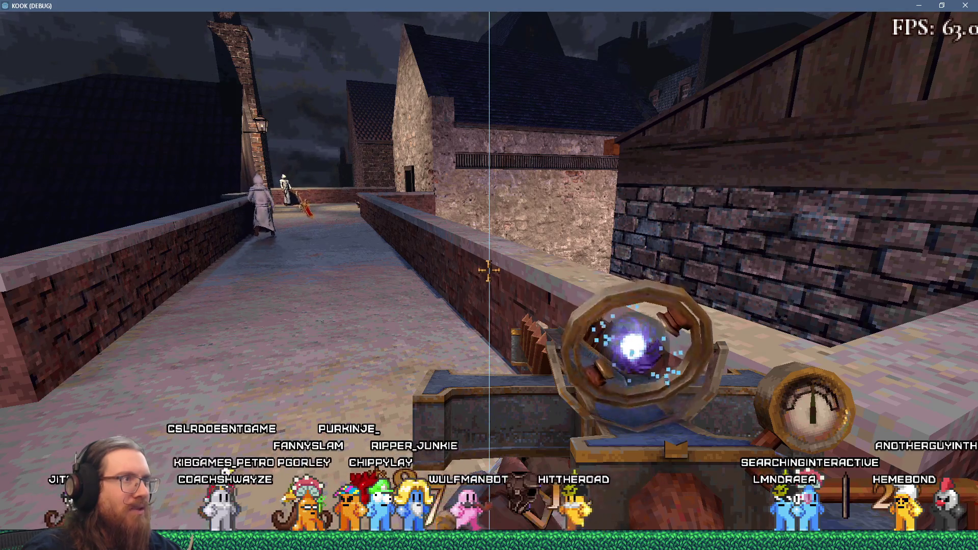
{"action": "key", "text": "w"}
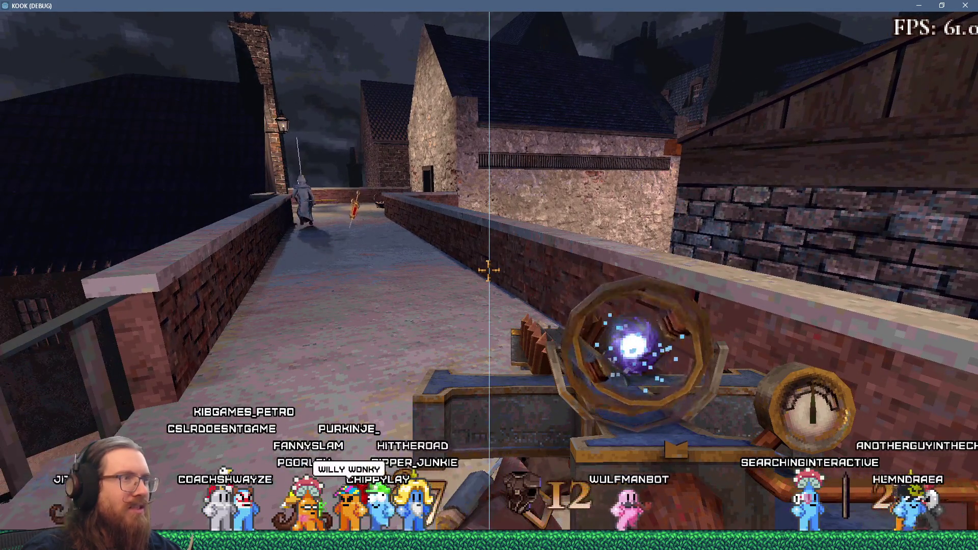
{"action": "key", "text": "w"}
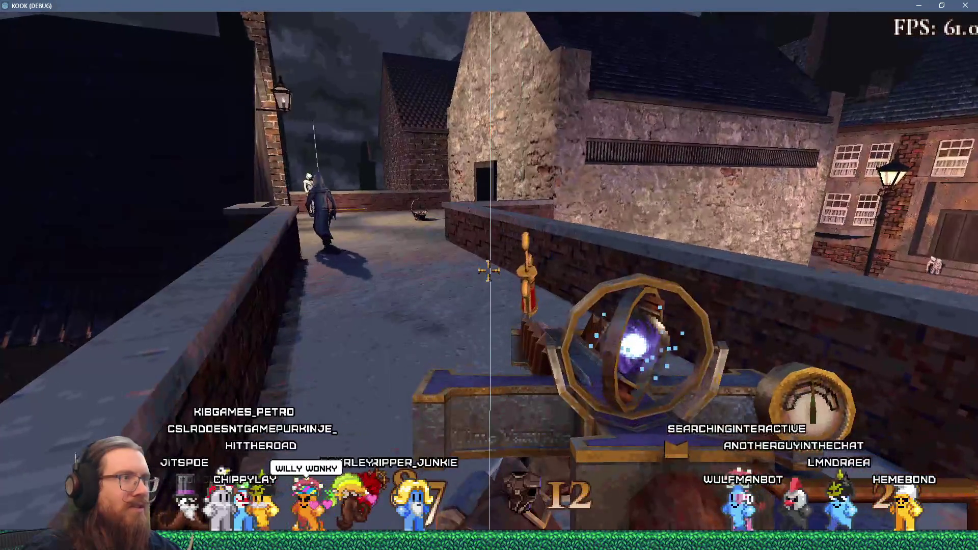
{"action": "key", "text": "w"}
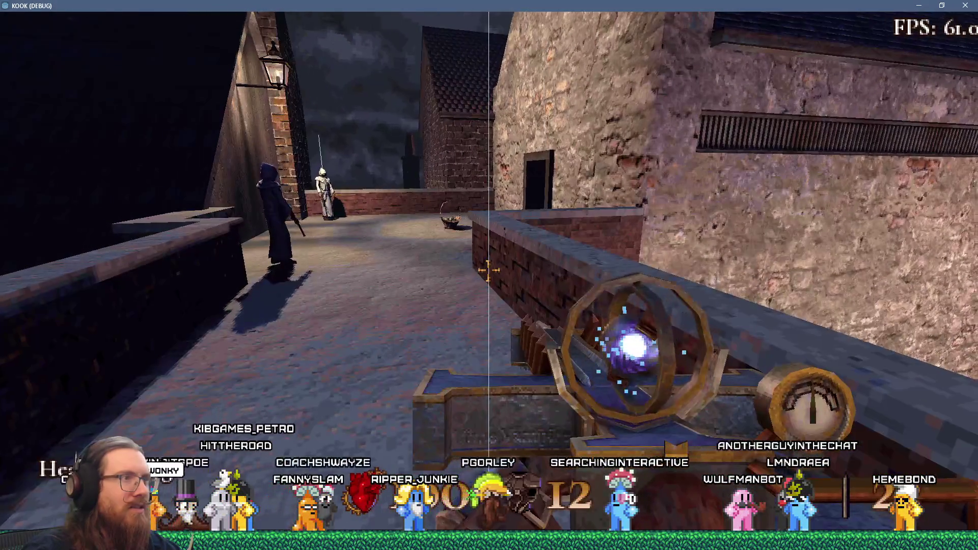
{"action": "key", "text": "w"}
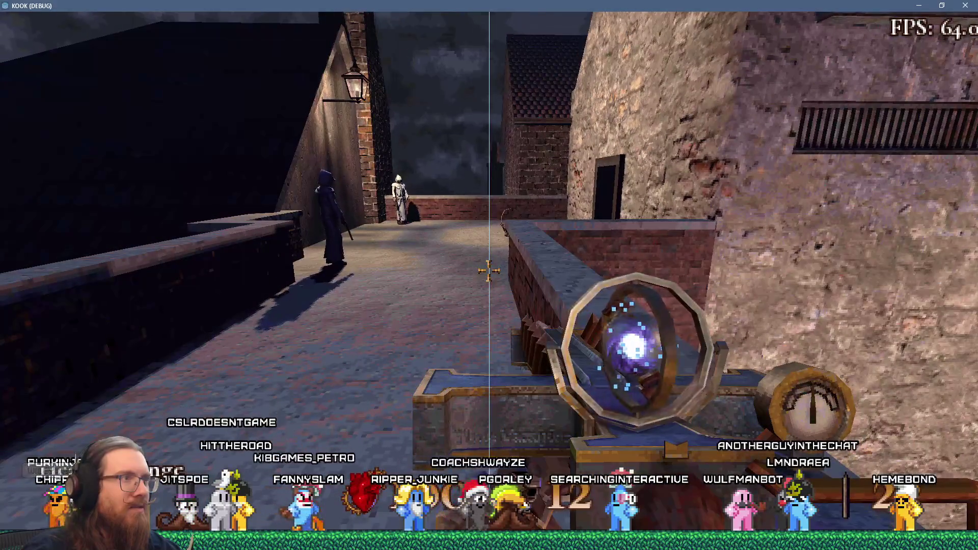
Step: Leap the wall, cross the rooftops past the red demon, and drop into the cobblestone street
{"action": "key", "text": "w"}
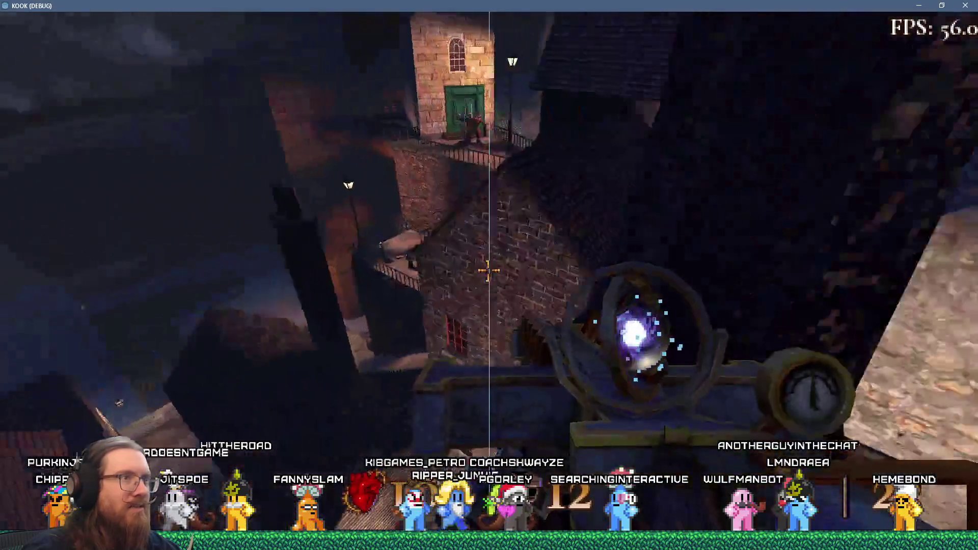
{"action": "key", "text": "w"}
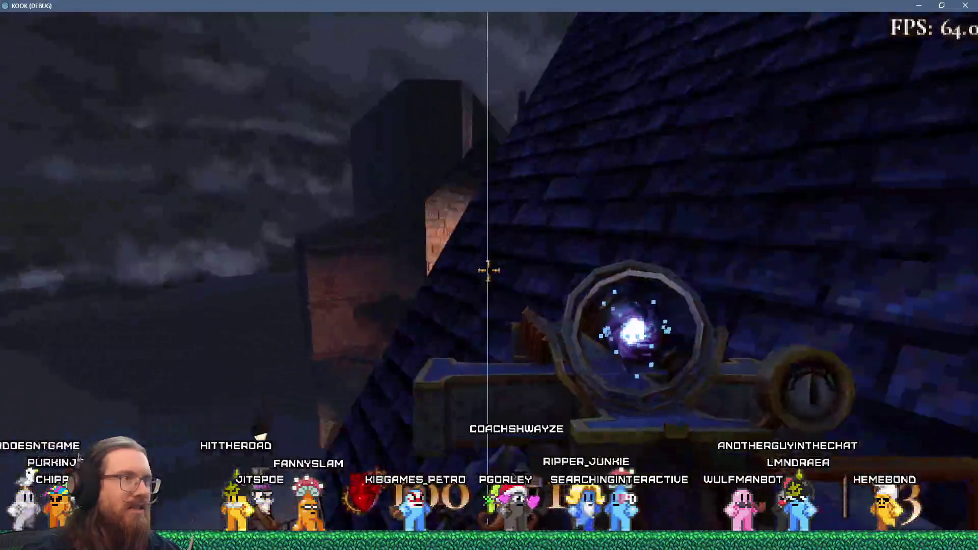
{"action": "key", "text": "w"}
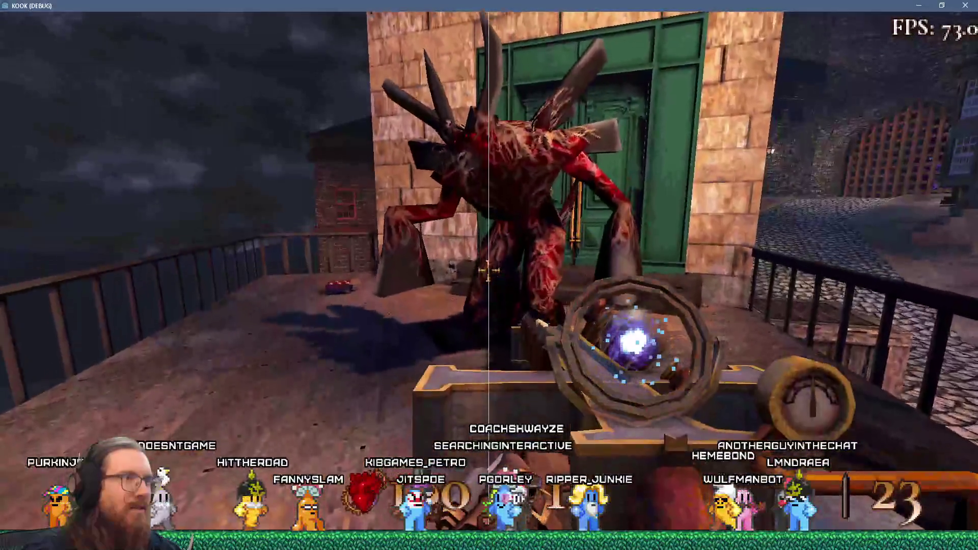
{"action": "key", "text": "w"}
{"action": "key", "text": "w"}
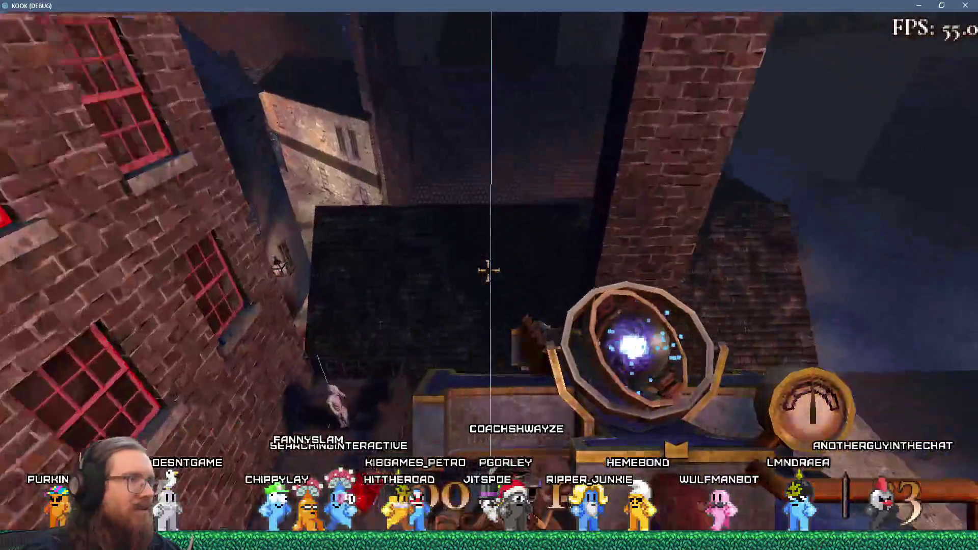
{"action": "key", "text": "w"}
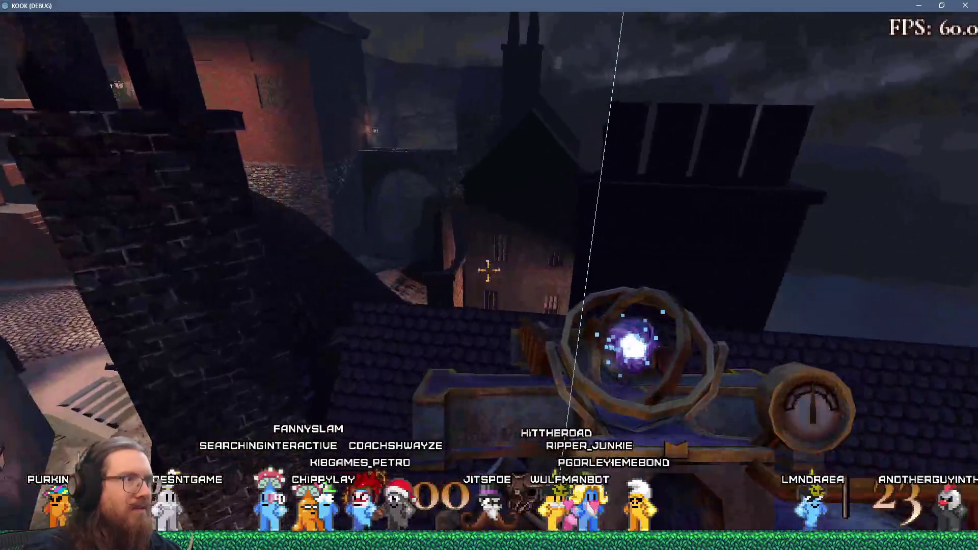
{"action": "key", "text": "w"}
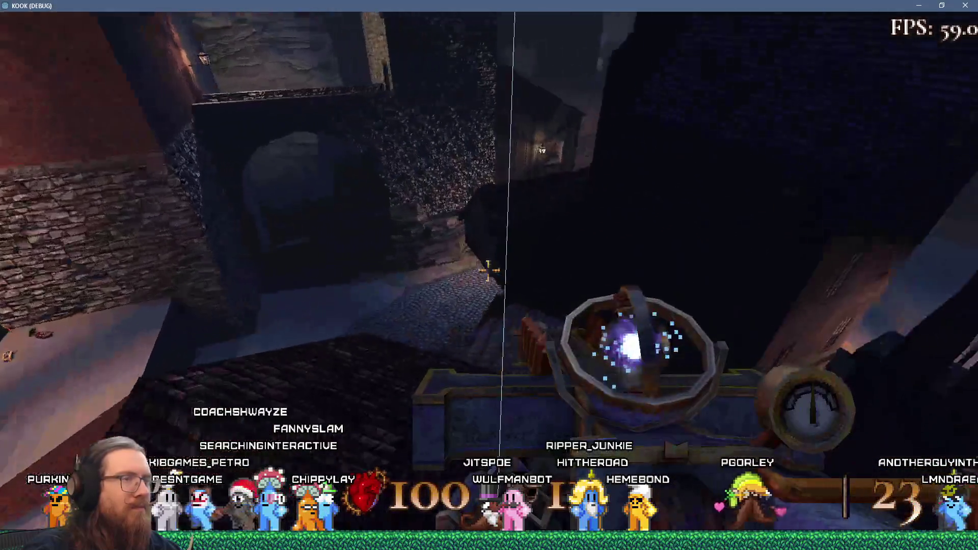
{"action": "key", "text": "w"}
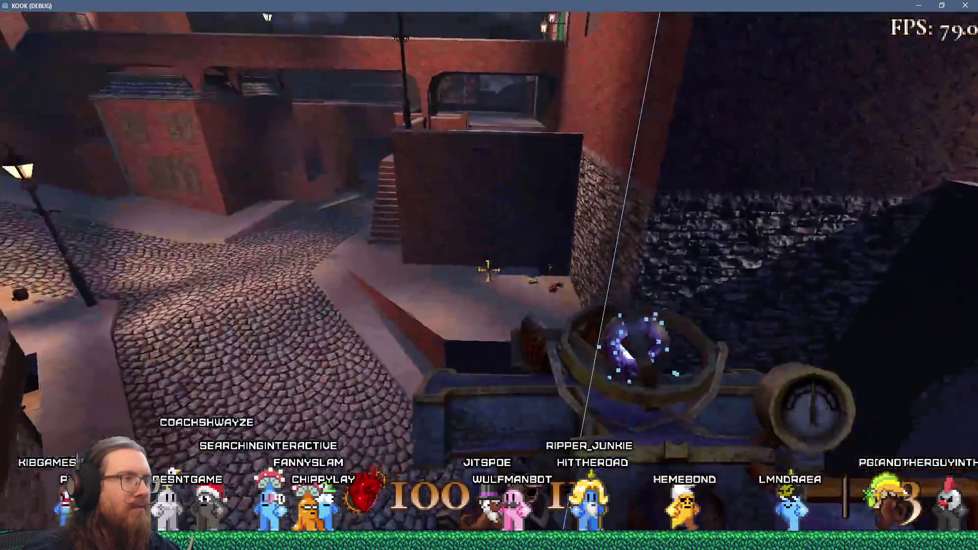
{"action": "key", "text": "w"}
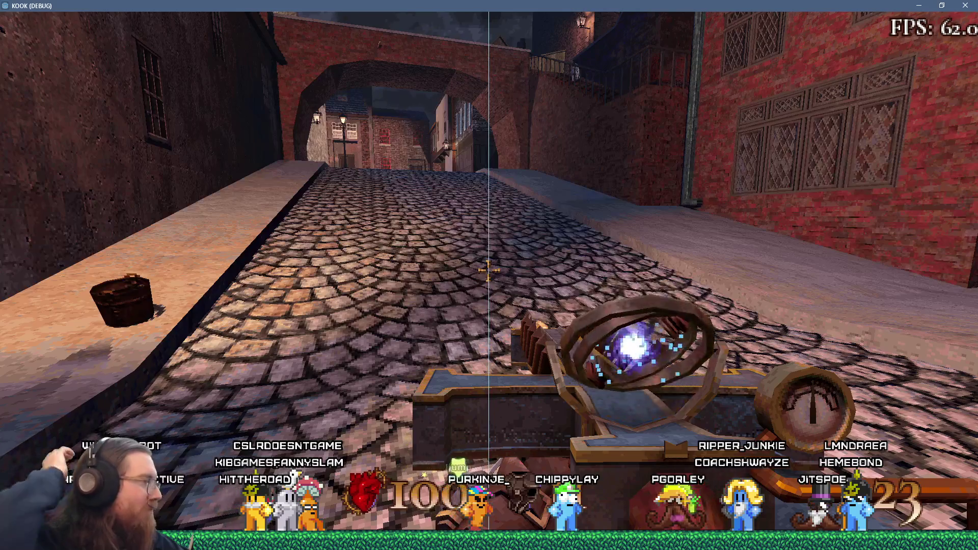
Step: Walk through the arch and dark passage onto the lamplit cobblestone street
{"action": "key", "text": "w"}
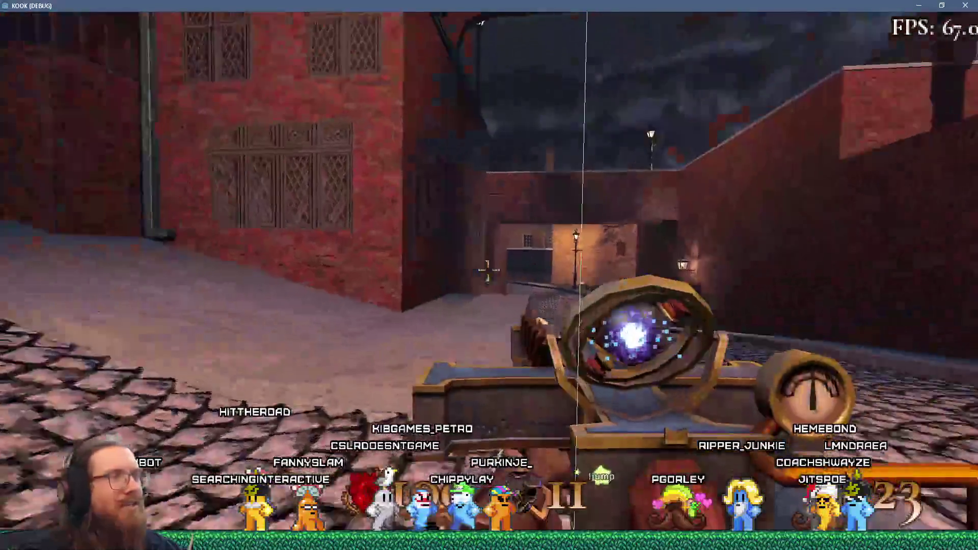
{"action": "key", "text": "w"}
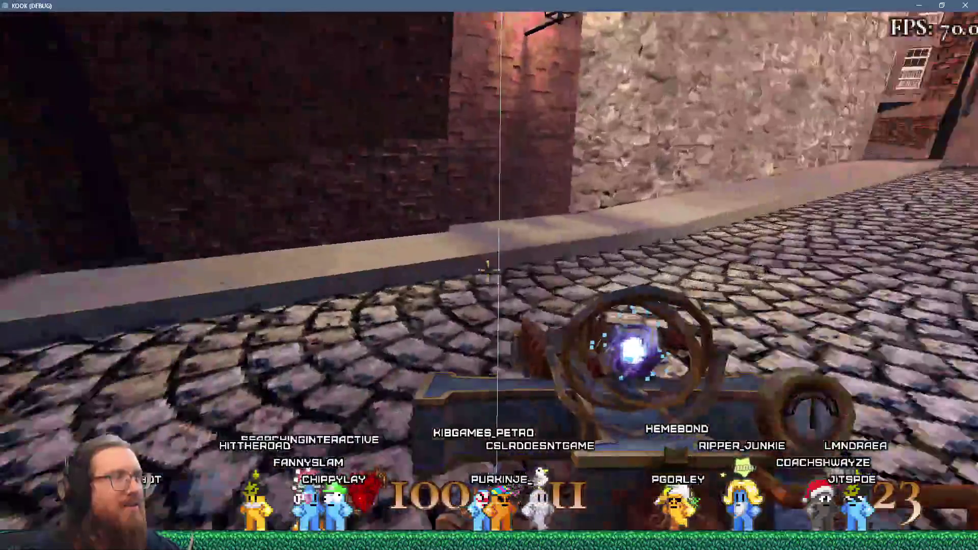
{"action": "key", "text": "w"}
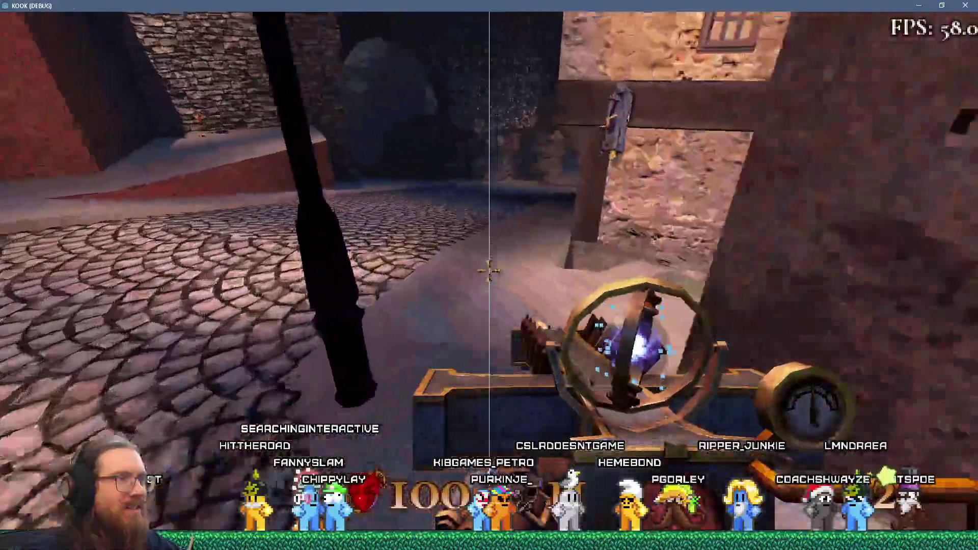
{"action": "key", "text": "w"}
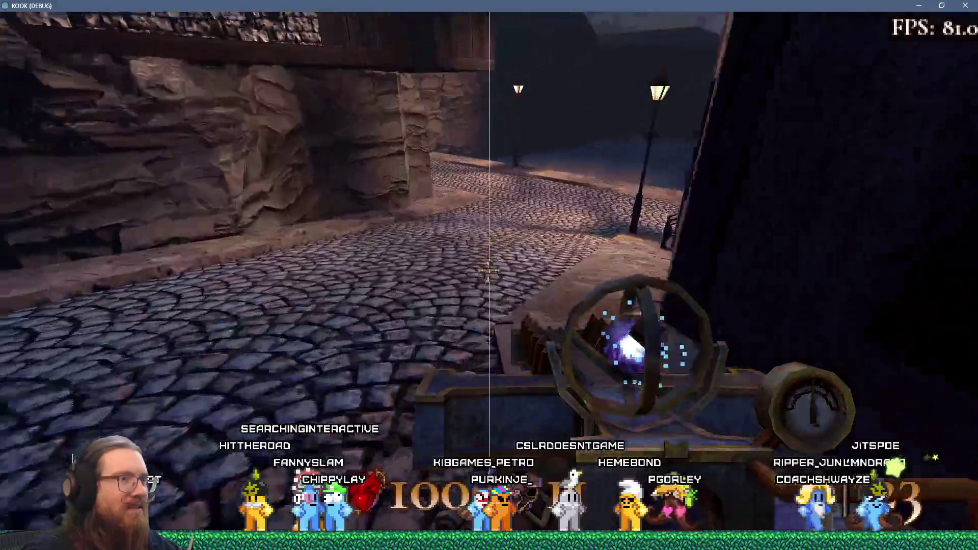
{"action": "key", "text": "w"}
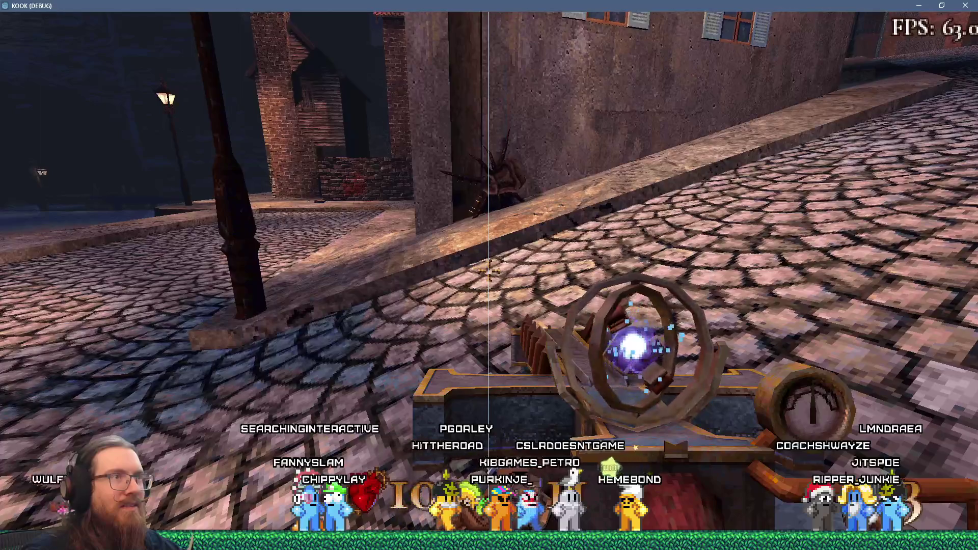
{"action": "key", "text": "w"}
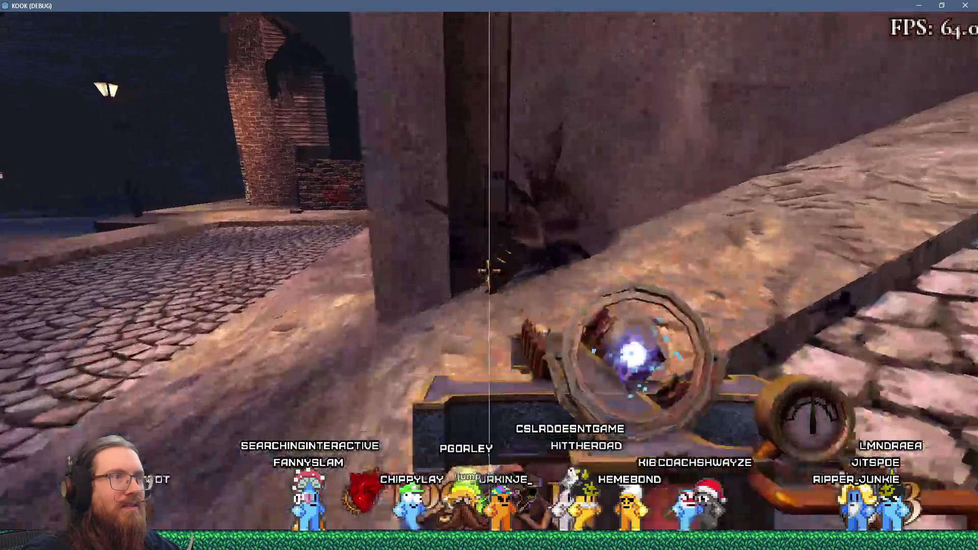
{"action": "key", "text": "w"}
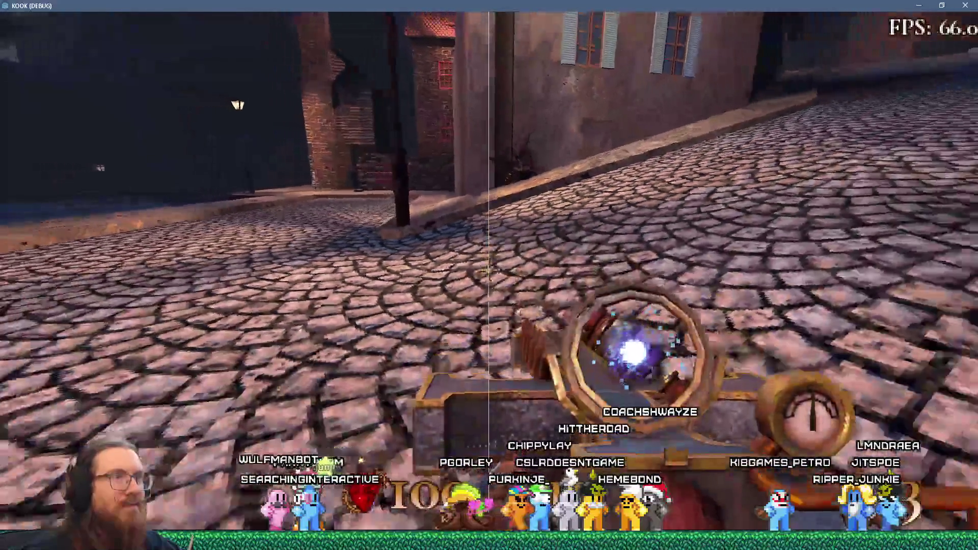
{"action": "key", "text": "w"}
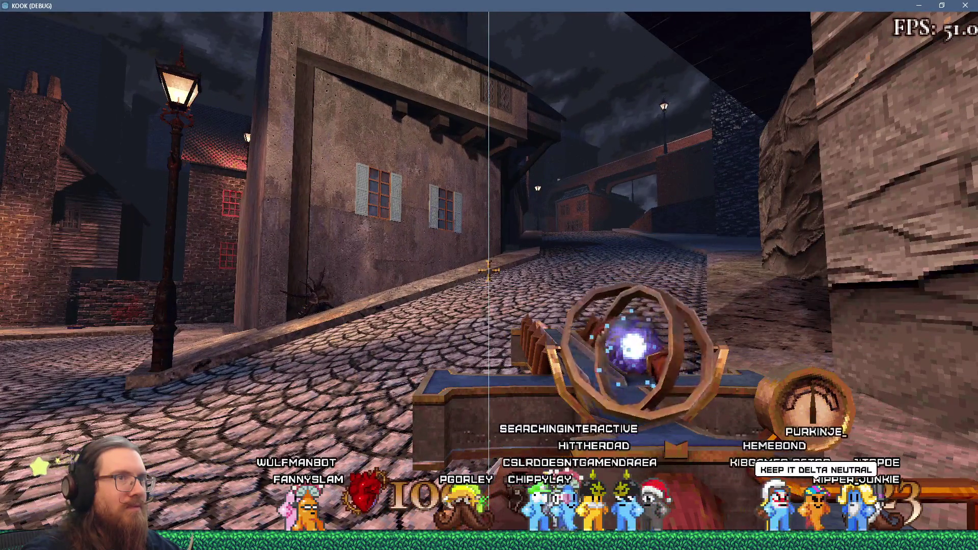
Step: Back up, approach the wall corner, and shoot the enemy hiding behind it
{"action": "key", "text": "s"}
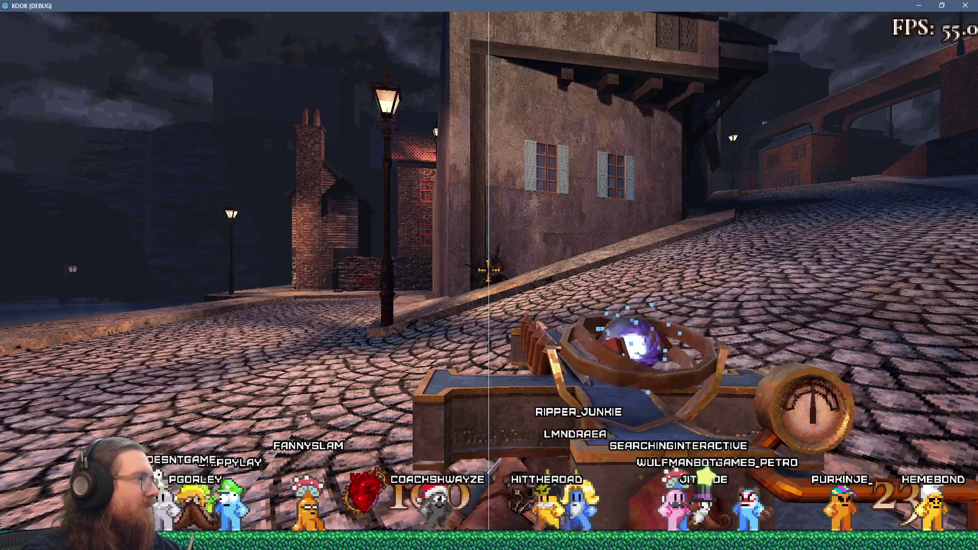
{"action": "key", "text": "w"}
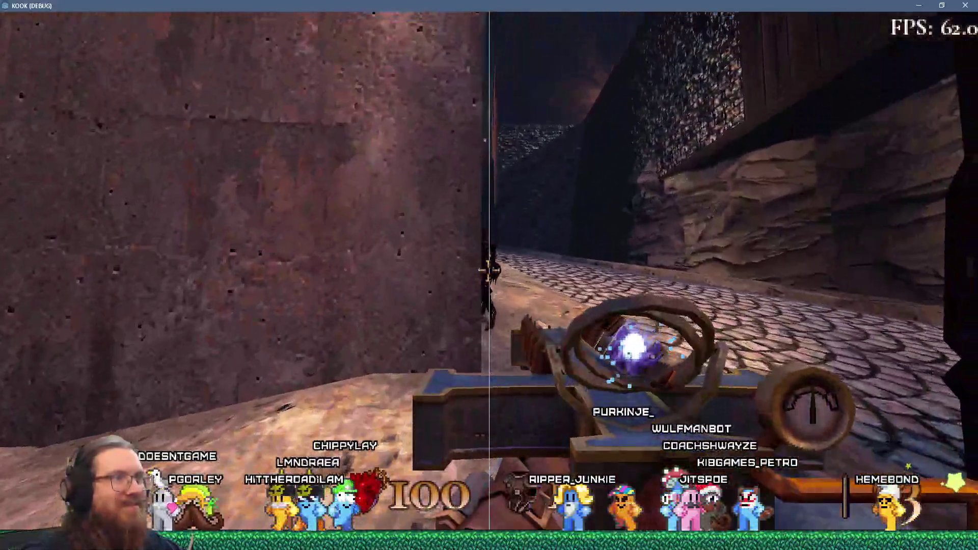
{"action": "left_click", "coordinate": [492, 274]}
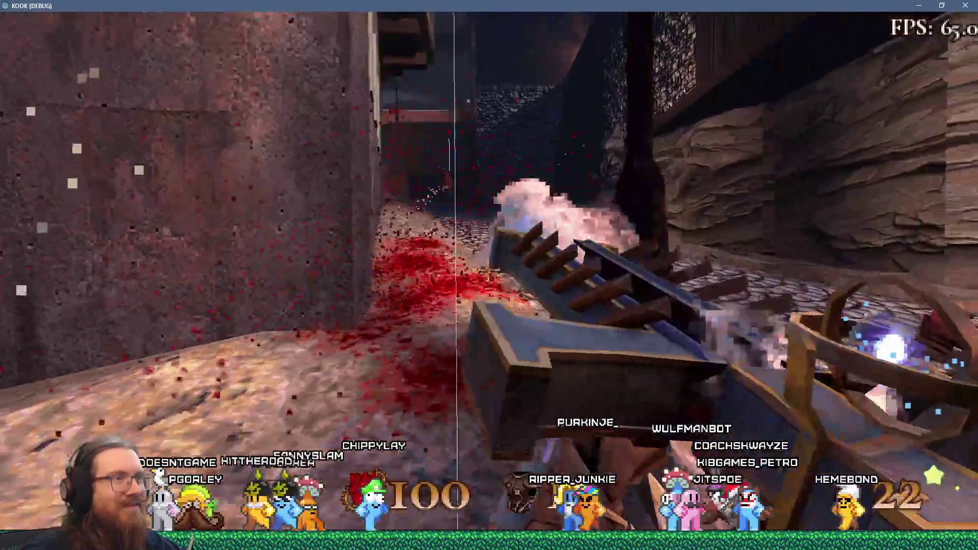
Step: Walk past the lamppost courtyard along the brick wall and climb the brick stairs
{"action": "key", "text": "w"}
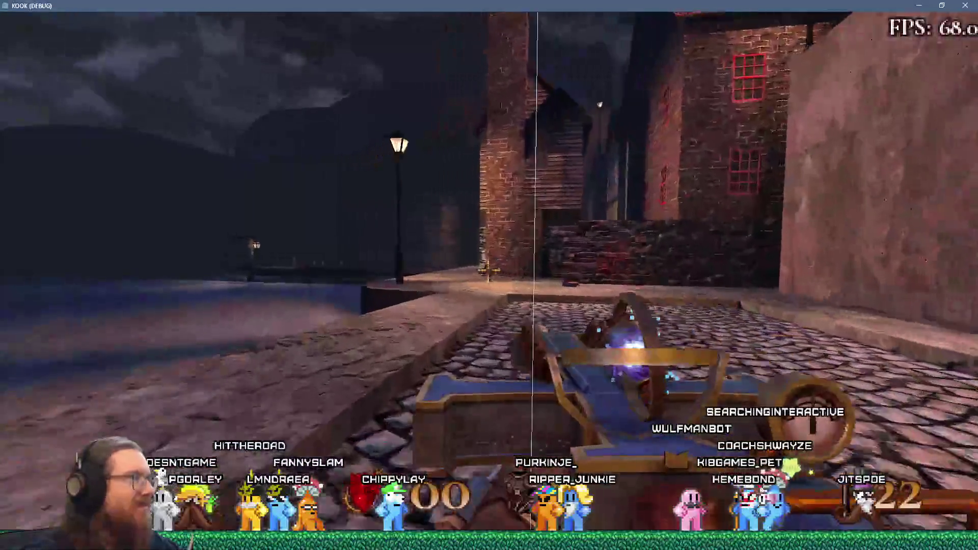
{"action": "key", "text": "w"}
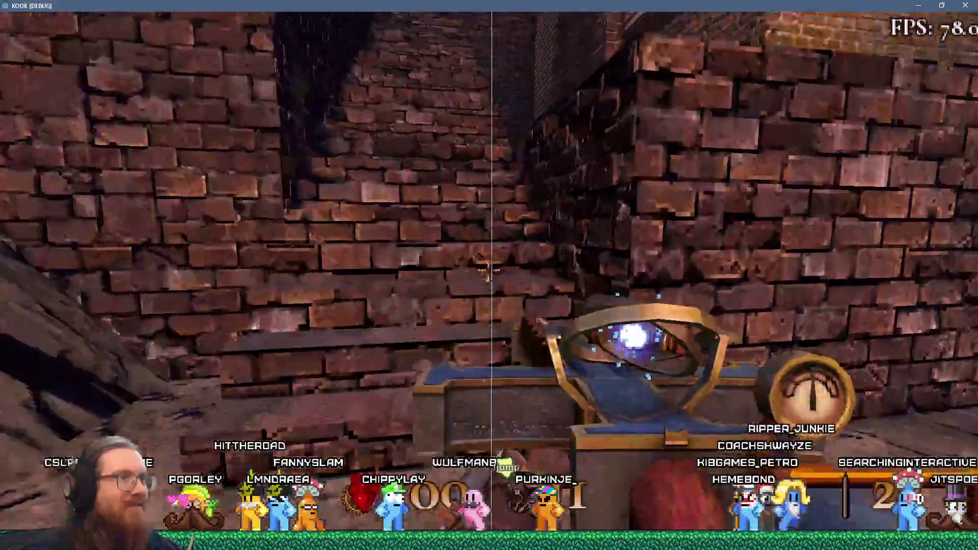
{"action": "key", "text": "w"}
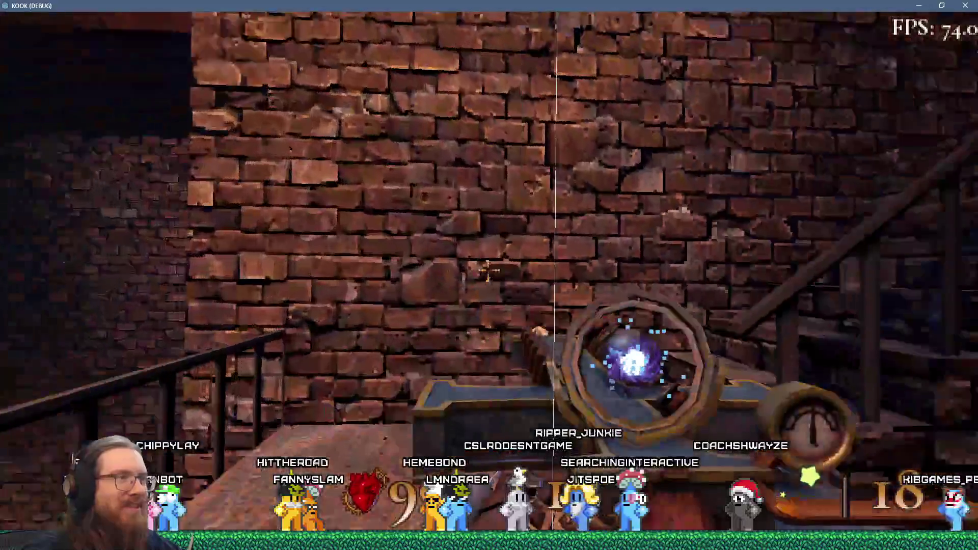
{"action": "key", "text": "w"}
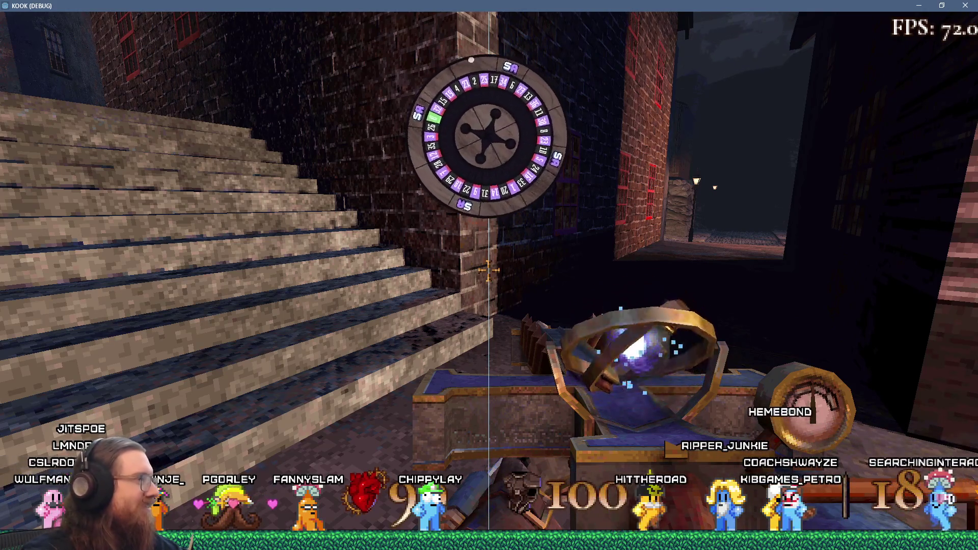
Step: Bring up the KOOK developer console with the ~ key
{"action": "key", "text": "grave"}
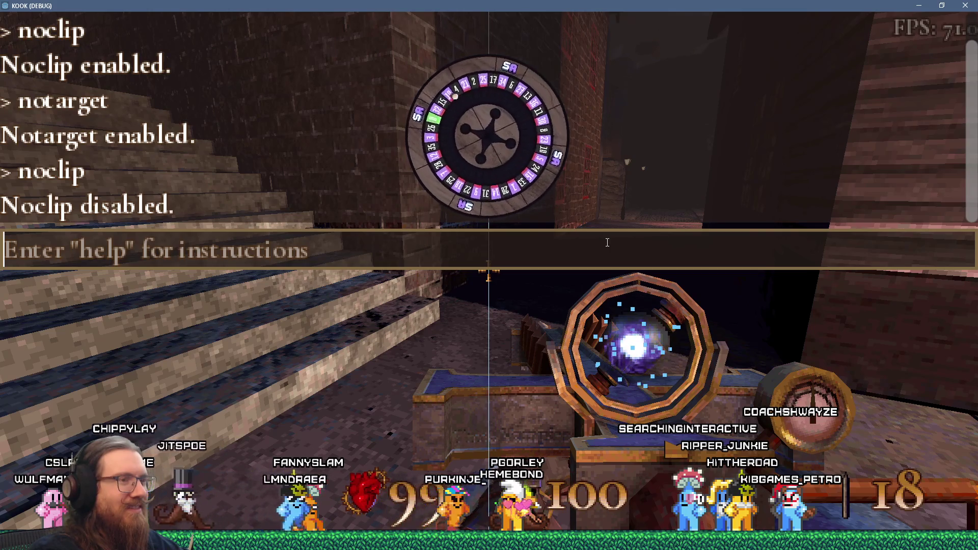
Step: Run 'map london3' to load the london3 level, then reopen the console
{"action": "type", "text": "map london"}
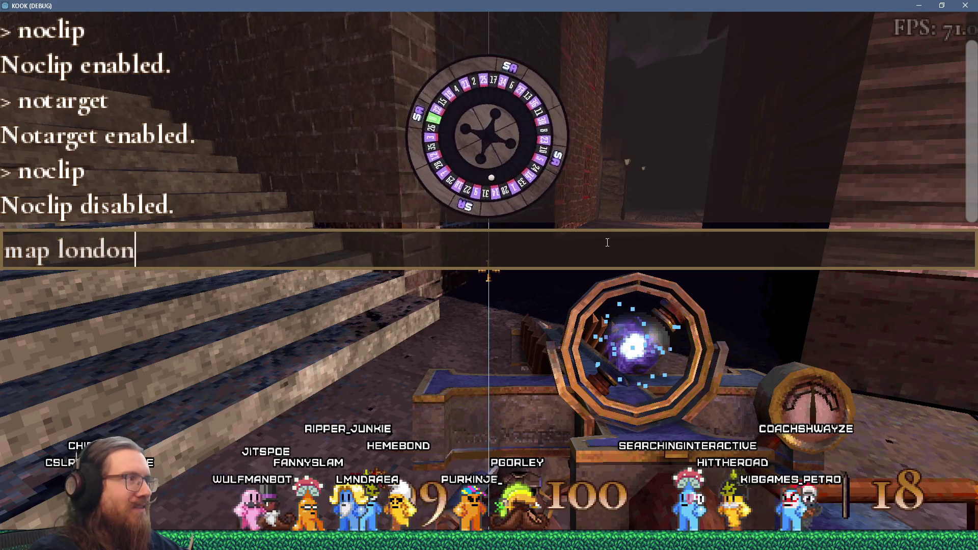
{"action": "type", "text": "3"}
{"action": "key", "text": "Return"}
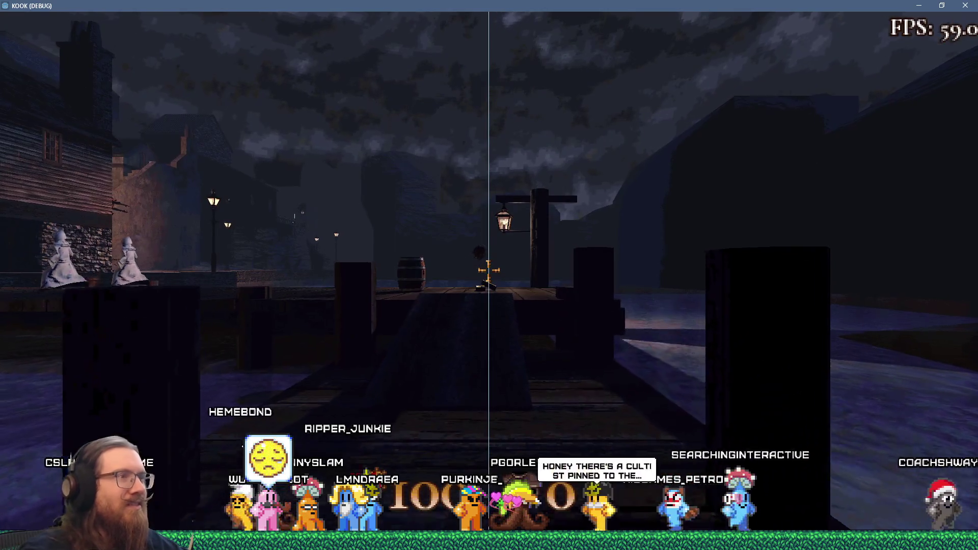
{"action": "key", "text": "grave"}
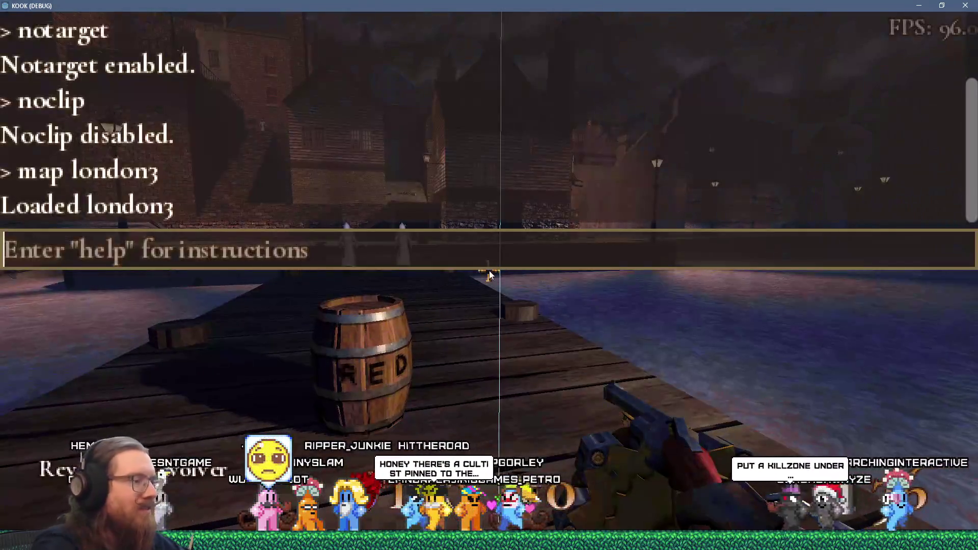
Step: Run giveall to grant every weapon and return to the game
{"action": "type", "text": "giveall"}
{"action": "key", "text": "Return"}
{"action": "key", "text": "grave"}
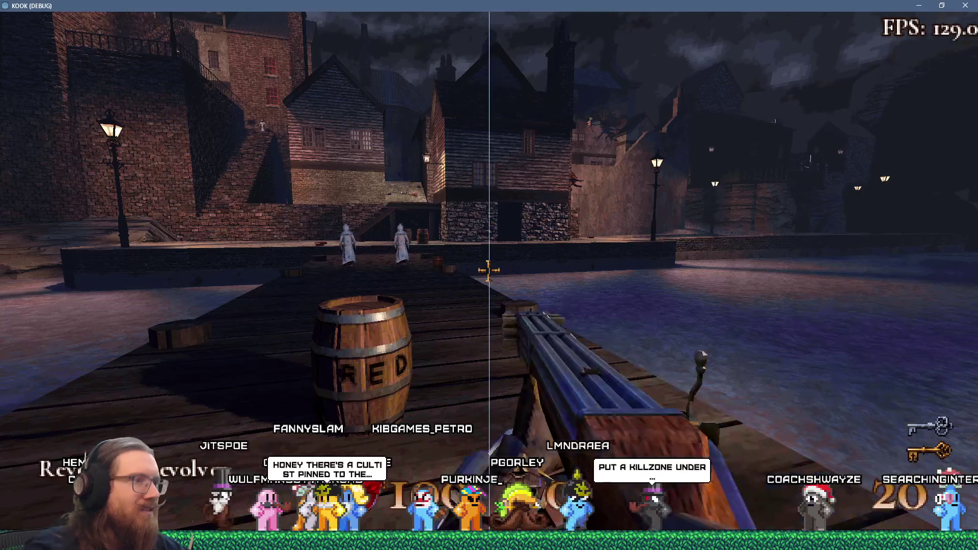
Step: Fire the explosive and flame weapons at the enemies down the dock
{"action": "scroll", "coordinate": [488, 270], "scroll_direction": "down", "scroll_amount": 1}
{"action": "left_click", "coordinate": [488, 270]}
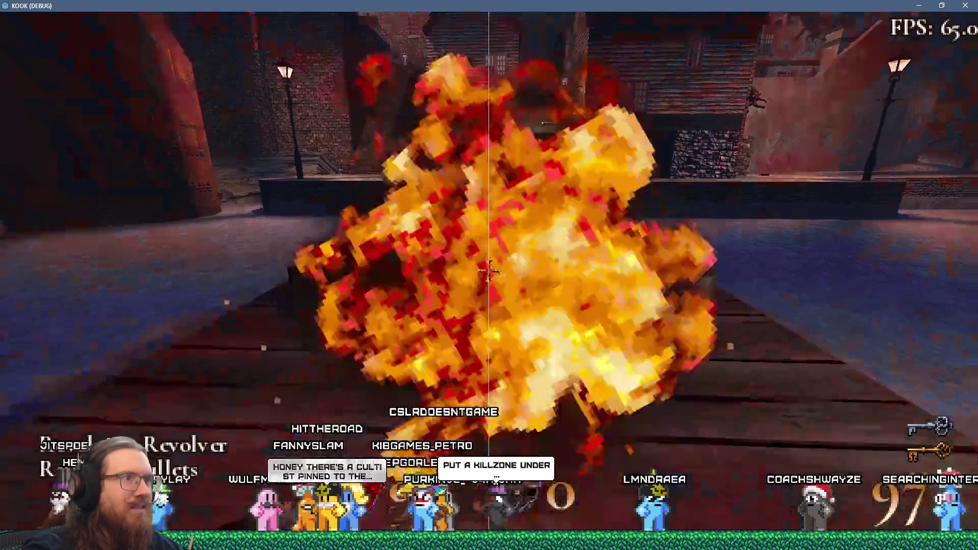
{"action": "left_click", "coordinate": [488, 271]}
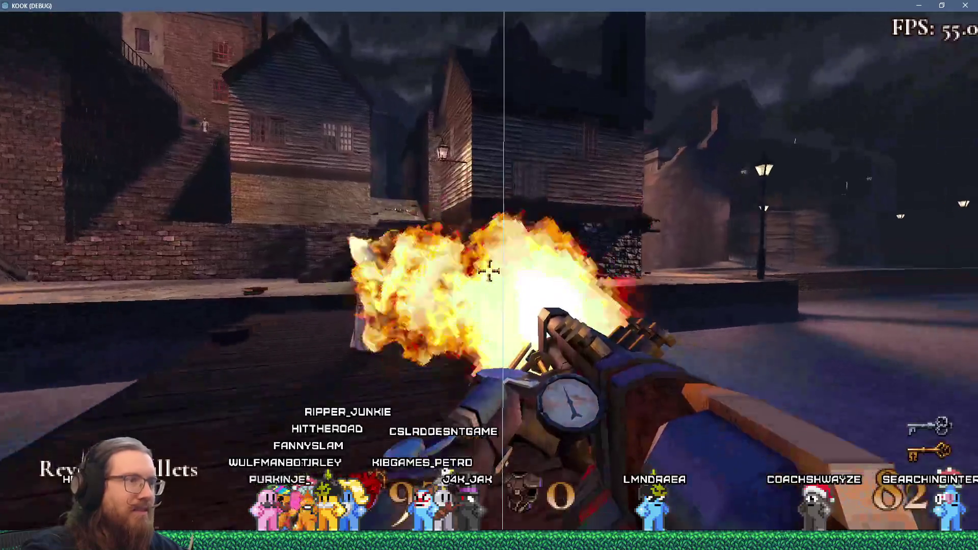
{"action": "left_click", "coordinate": [488, 270]}
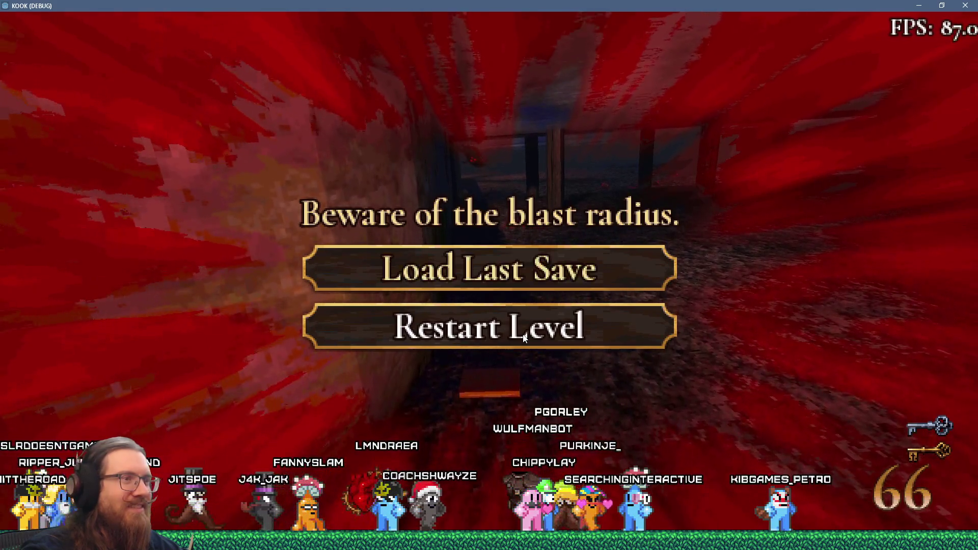
Step: Restart the level after dying and shoot the robed cultists on the dock with the revolver
{"action": "left_click", "coordinate": [524, 337]}
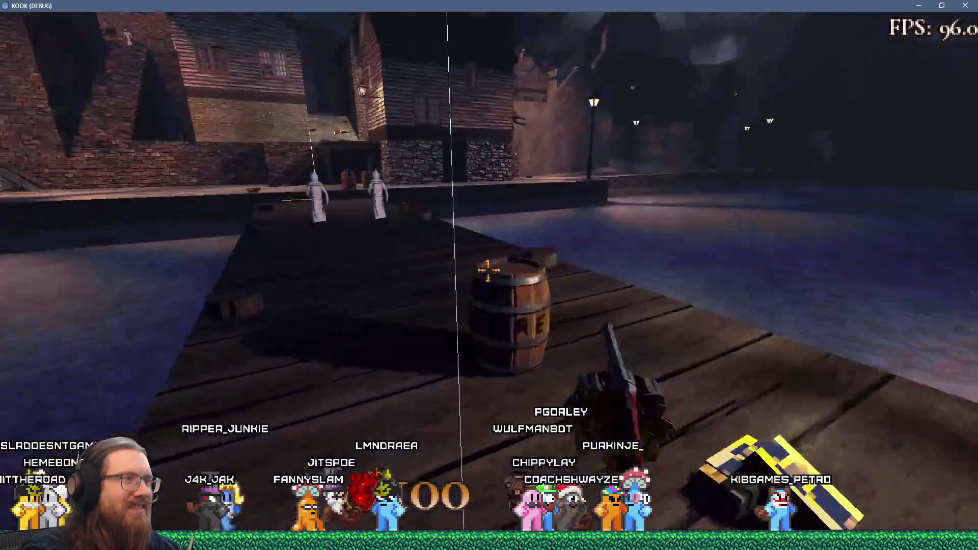
{"action": "key", "text": "2"}
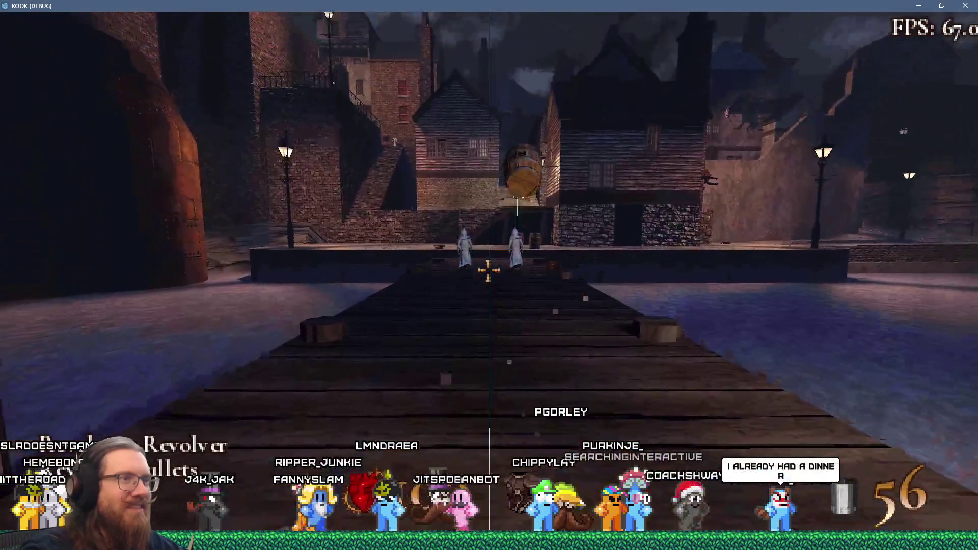
{"action": "left_click", "coordinate": [488, 270]}
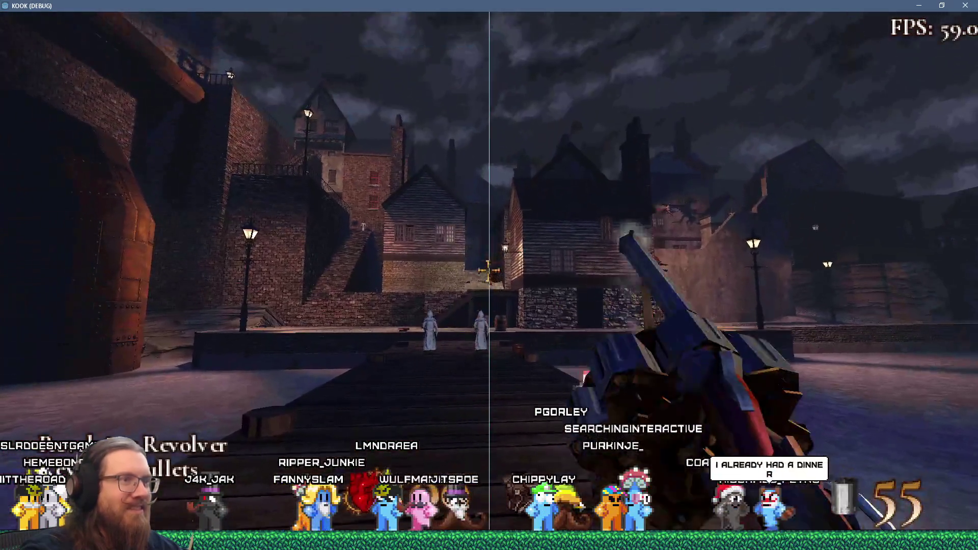
{"action": "key", "text": "w"}
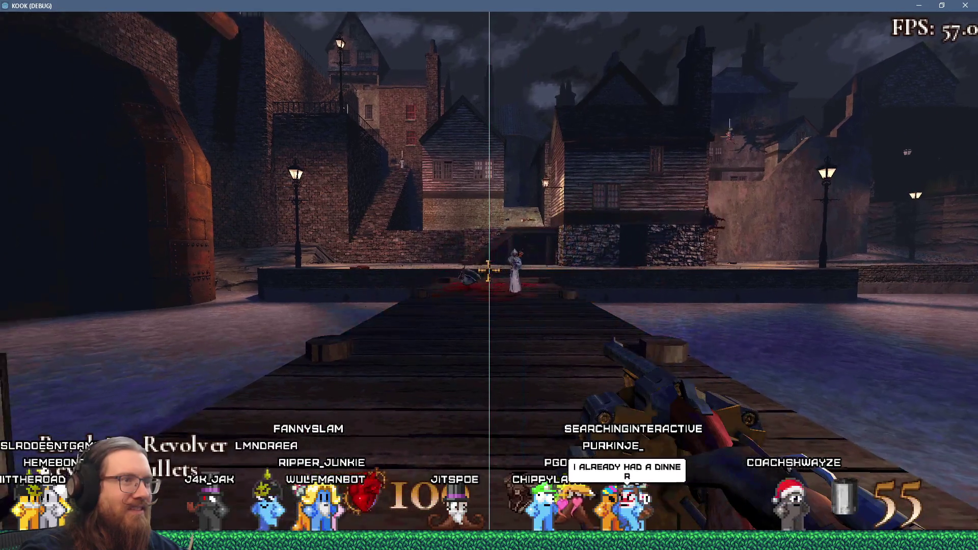
{"action": "left_click", "coordinate": [488, 270]}
{"action": "left_click", "coordinate": [487, 270]}
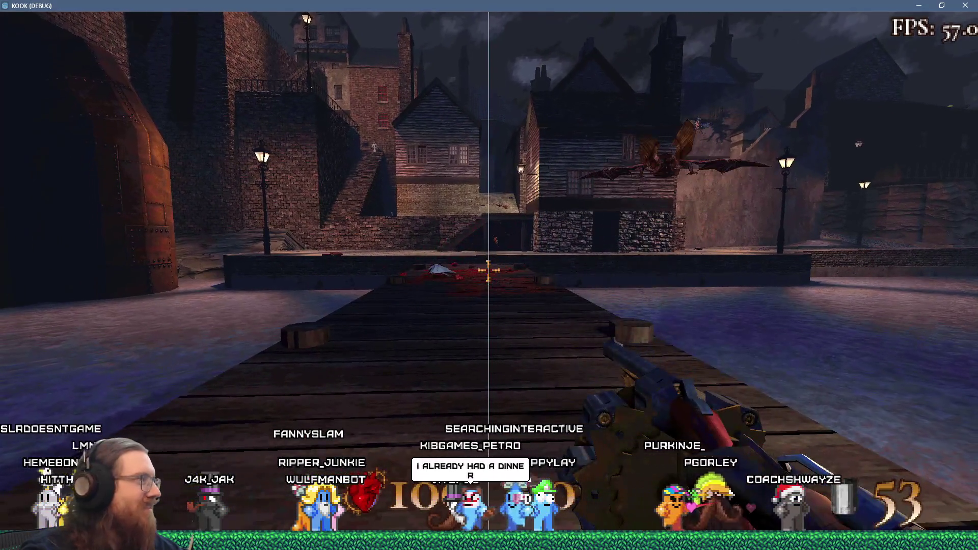
Step: Shoot the flying enemy ahead, then walk along the dock toward the houses
{"action": "key", "text": "w"}
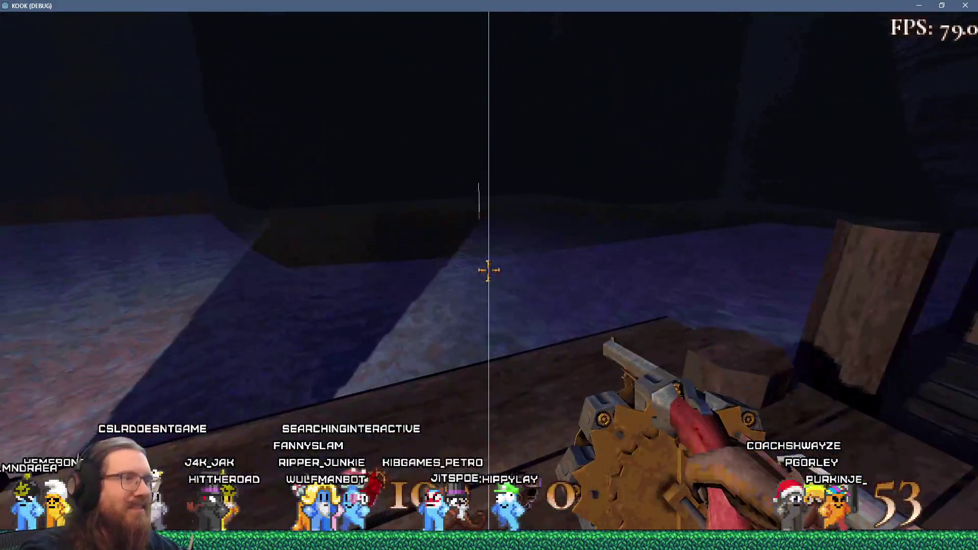
{"action": "left_click", "coordinate": [488, 270]}
{"action": "left_click", "coordinate": [487, 271]}
{"action": "left_click", "coordinate": [487, 271]}
{"action": "left_click", "coordinate": [488, 270]}
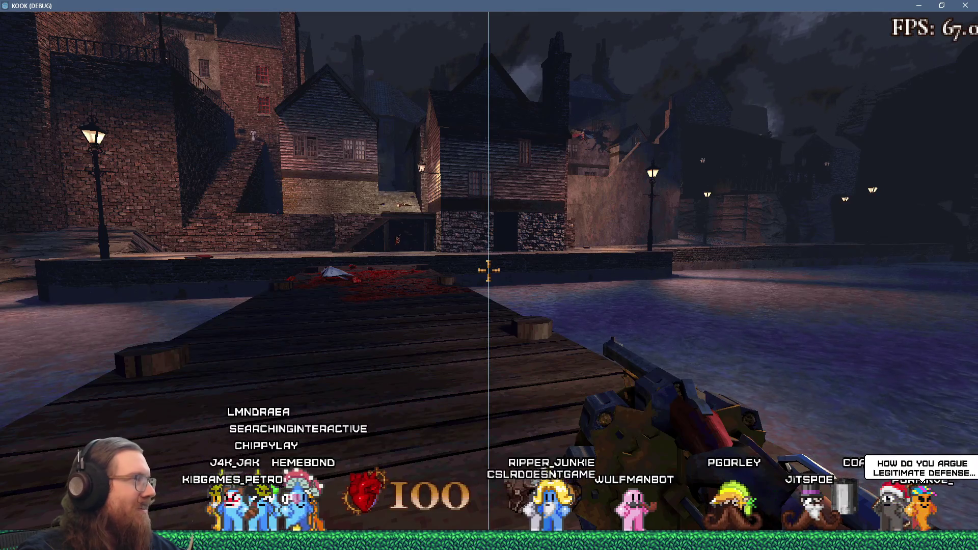
{"action": "key", "text": "w"}
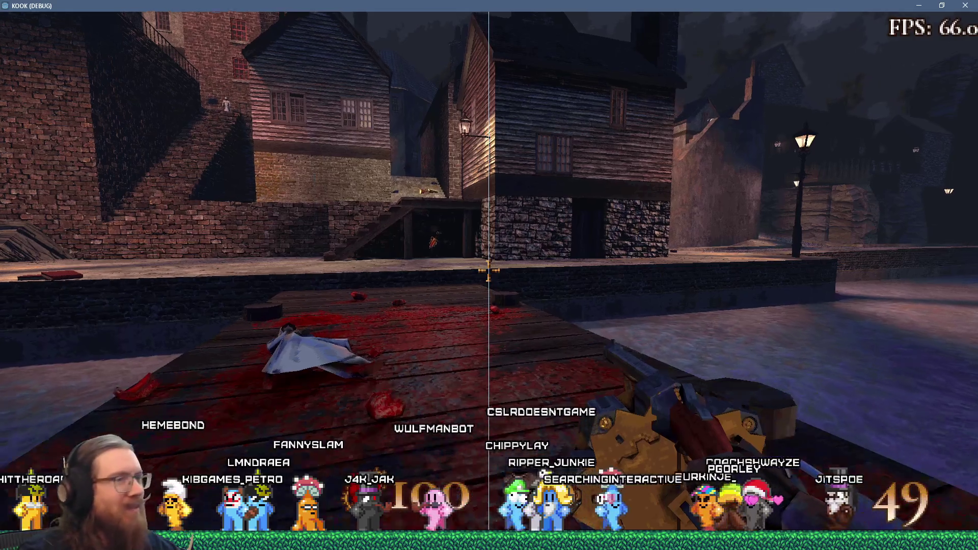
Step: Enable notarget and noclip from the console, then return to the game
{"action": "key", "text": "grave"}
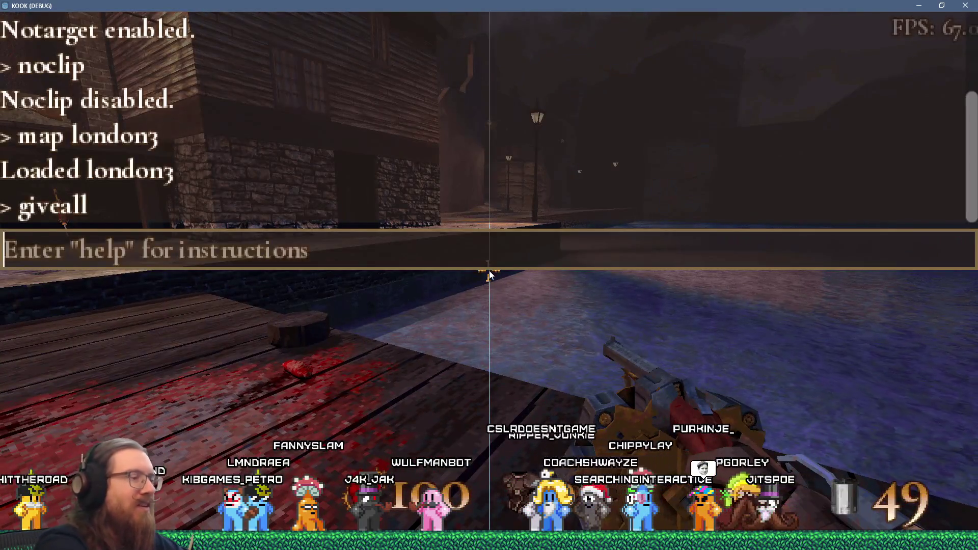
{"action": "type", "text": "notarget"}
{"action": "key", "text": "Return"}
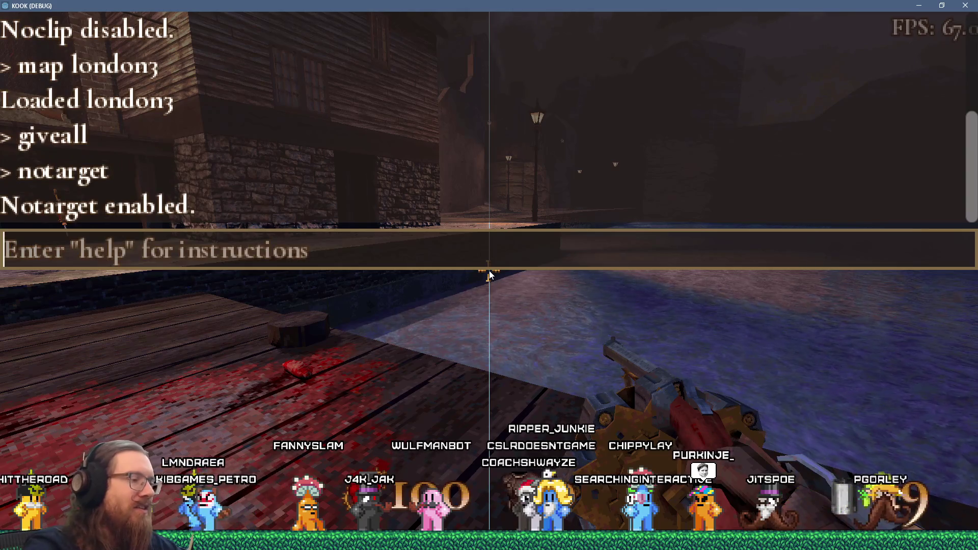
{"action": "type", "text": "clip"}
{"action": "key", "text": "Return"}
{"action": "key", "text": "grave"}
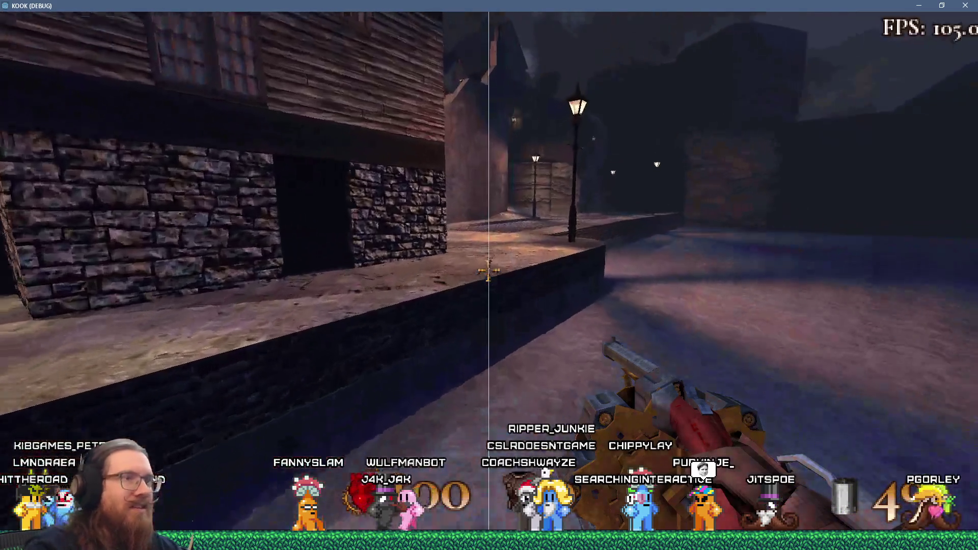
Step: Fly down through the alley floor beneath the level, then back up toward the demon
{"action": "key", "text": "w"}
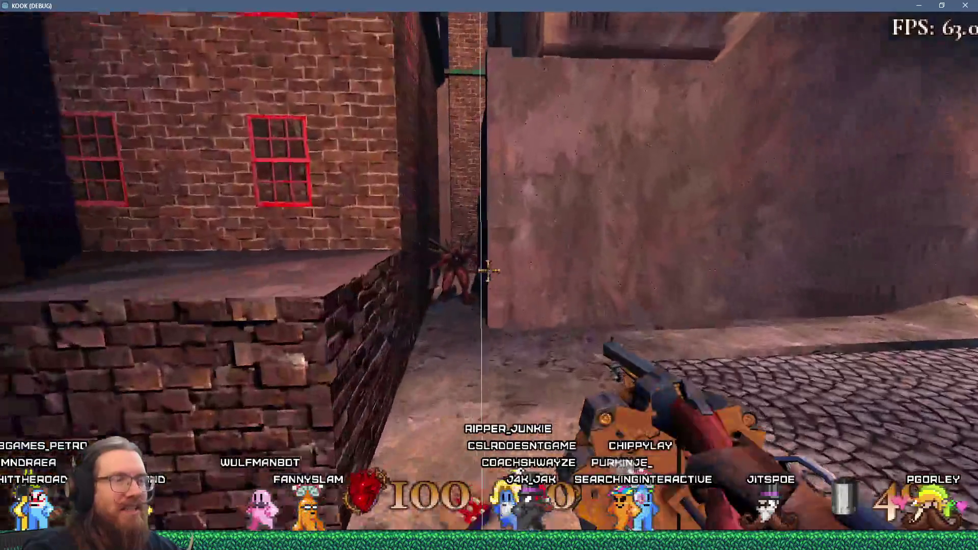
{"action": "key", "text": "w"}
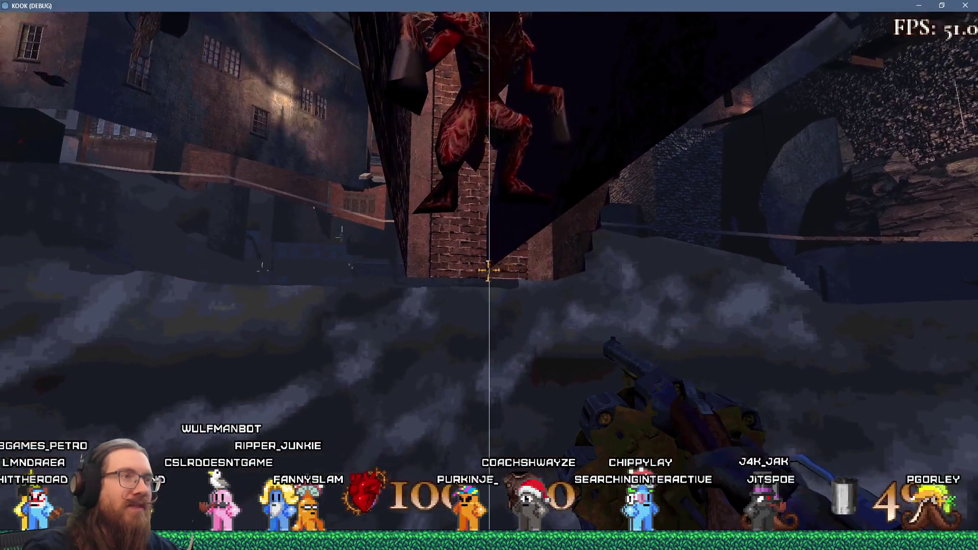
{"action": "key", "text": "w"}
{"action": "key", "text": "w"}
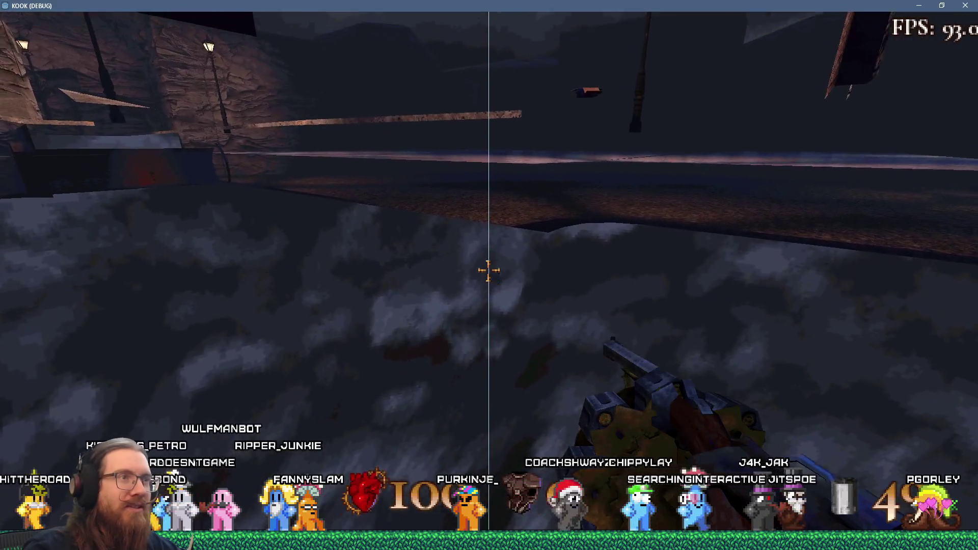
{"action": "key", "text": "w"}
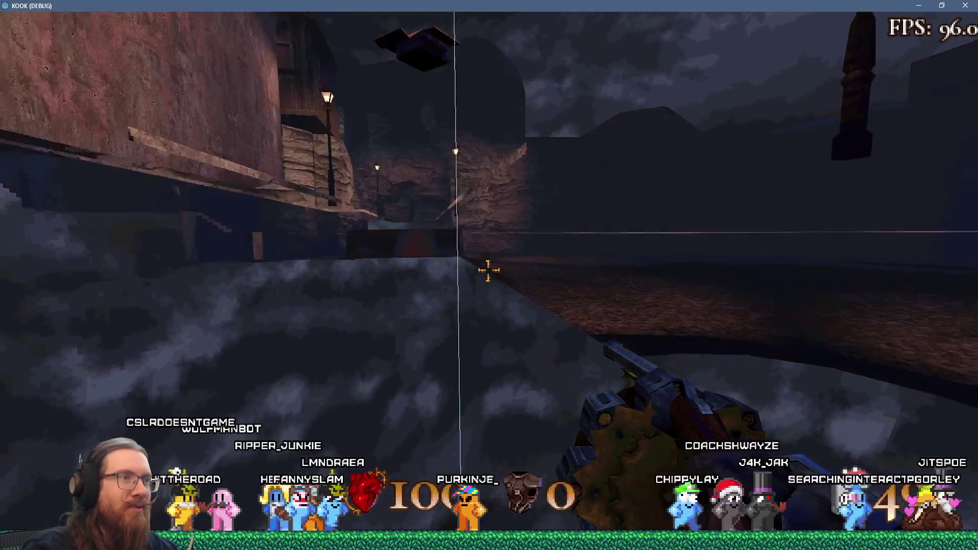
{"action": "key", "text": "w"}
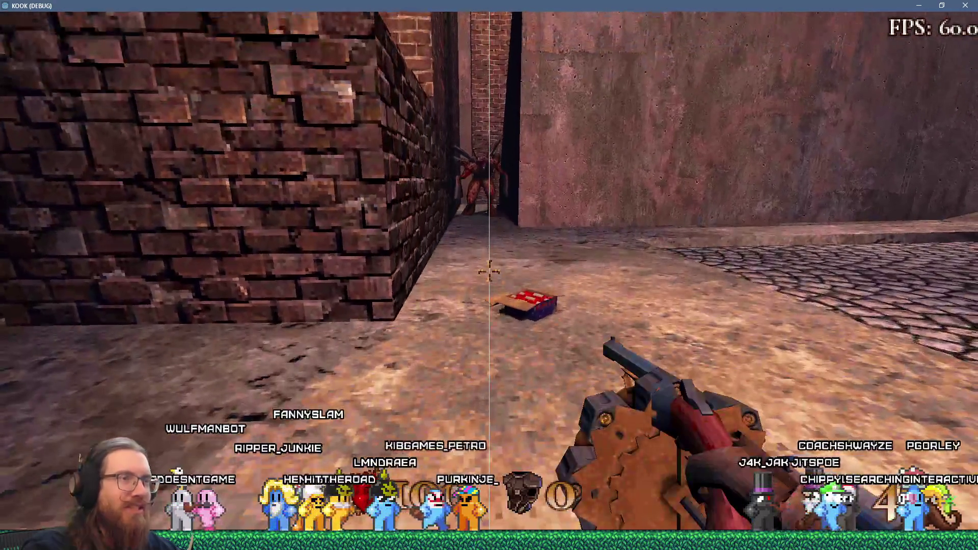
Step: Head out to the waterfront, cross the quay into the canal, and climb back to the street
{"action": "key", "text": "w"}
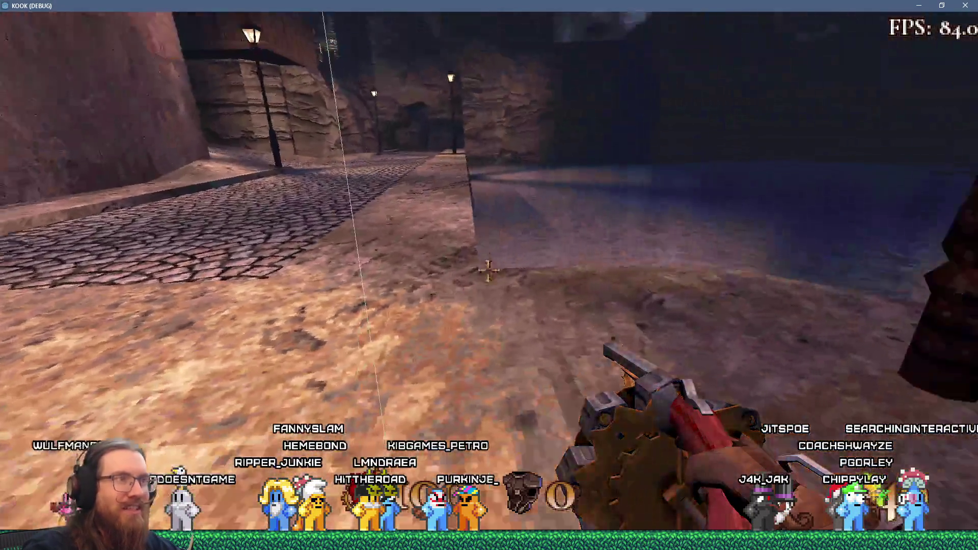
{"action": "key", "text": "w"}
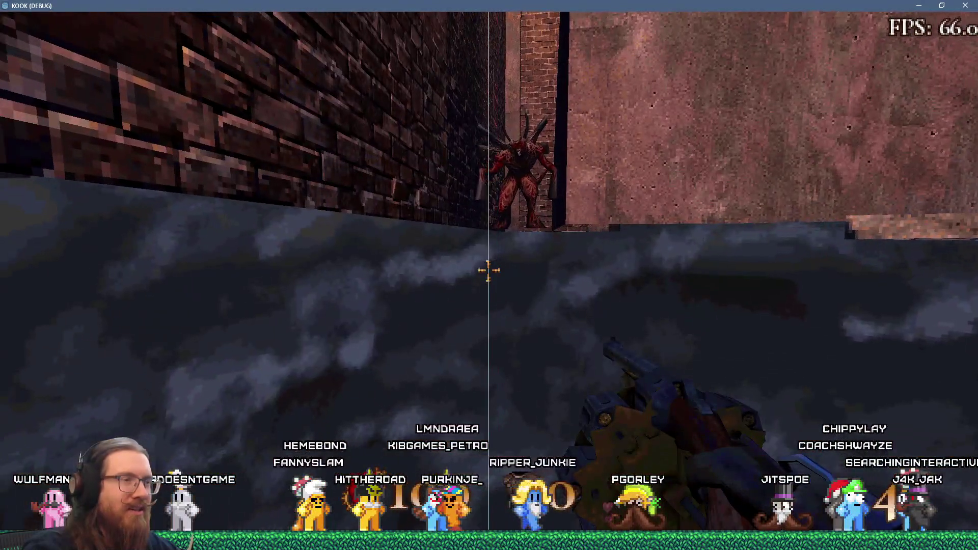
{"action": "key", "text": "w"}
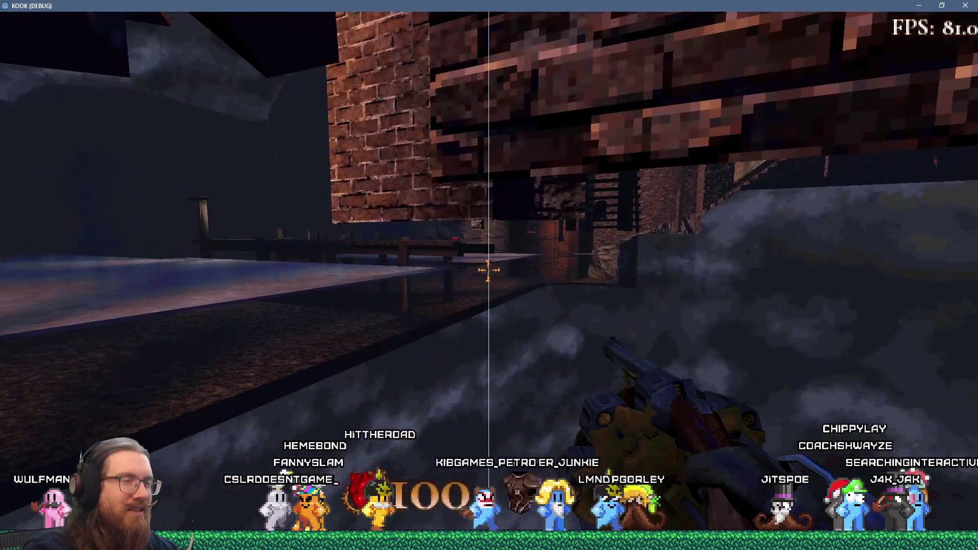
{"action": "key", "text": "w"}
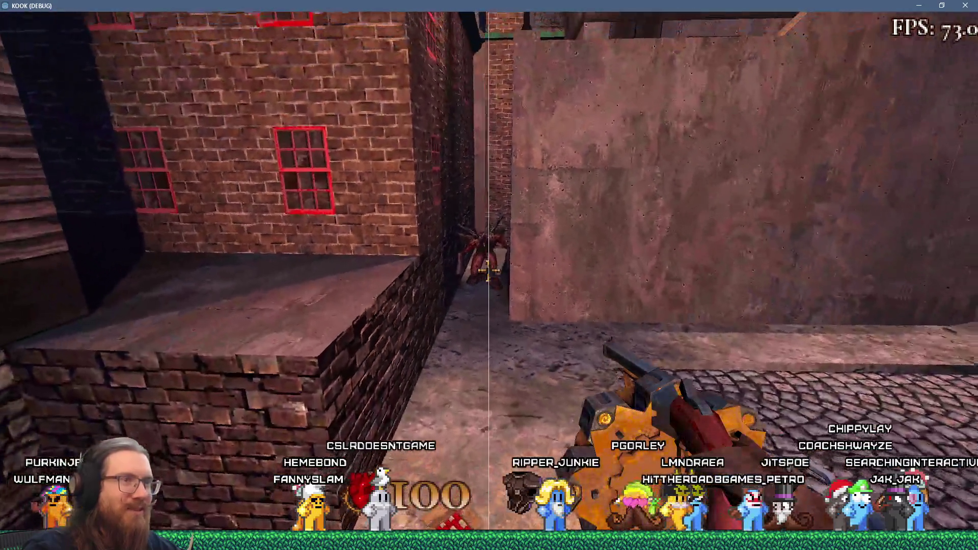
{"action": "key", "text": "w"}
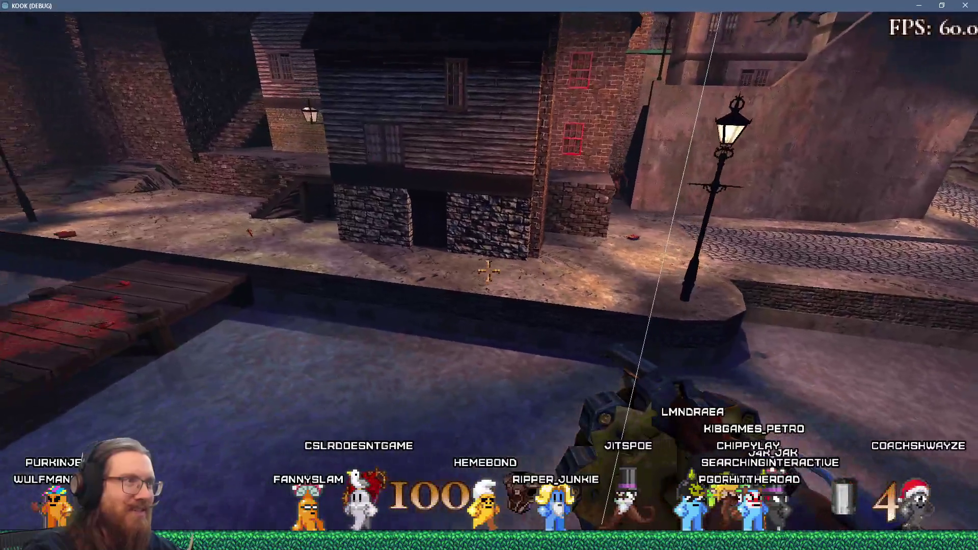
{"action": "key", "text": "a"}
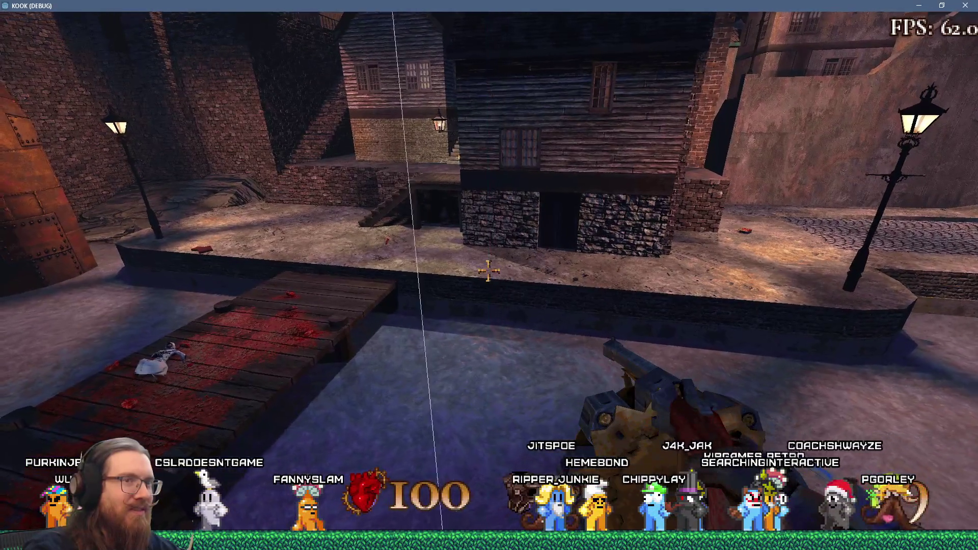
{"action": "key", "text": "w"}
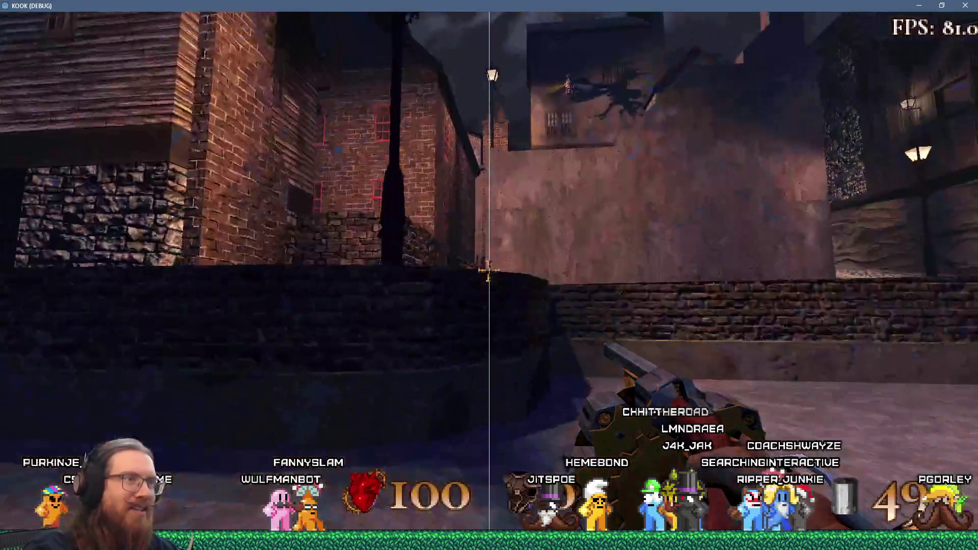
{"action": "key", "text": "w"}
{"action": "key", "text": "w"}
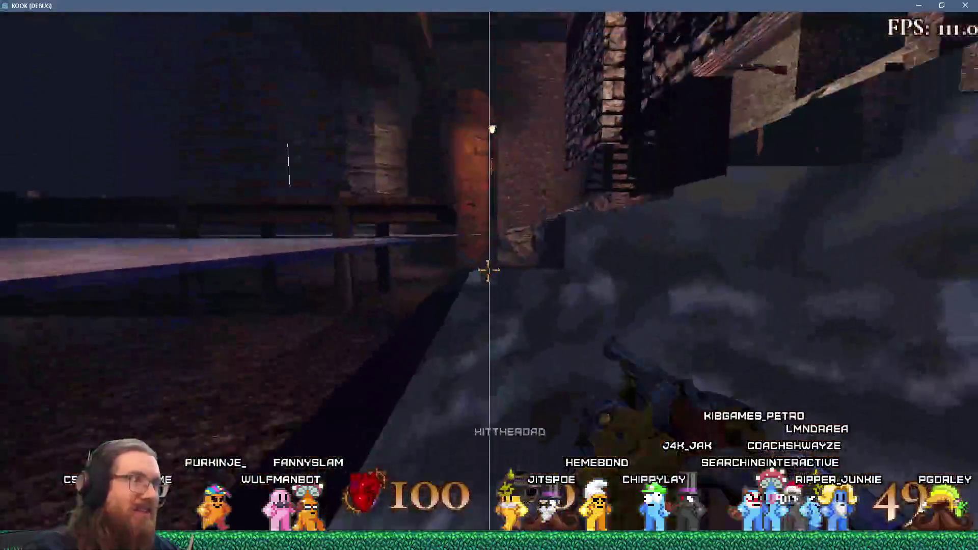
{"action": "key", "text": "w"}
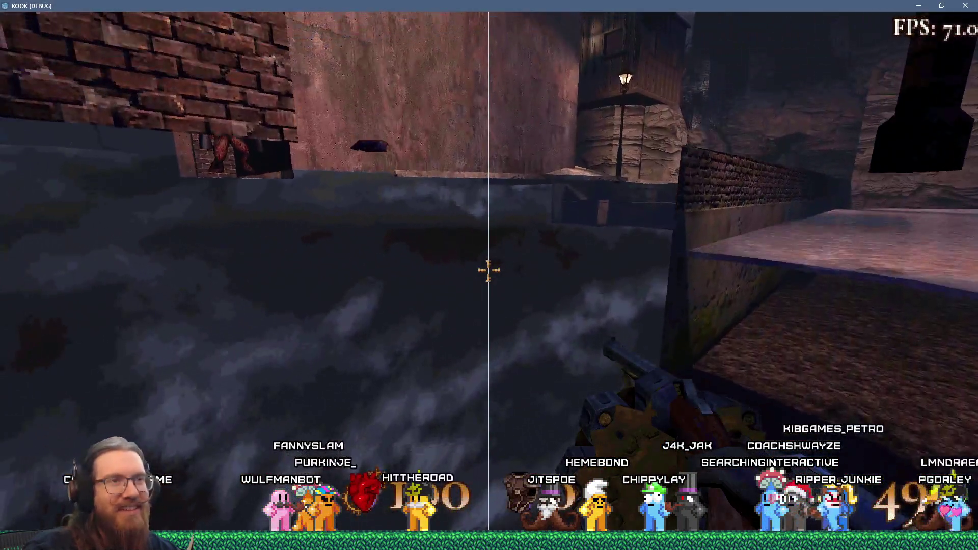
{"action": "key", "text": "w"}
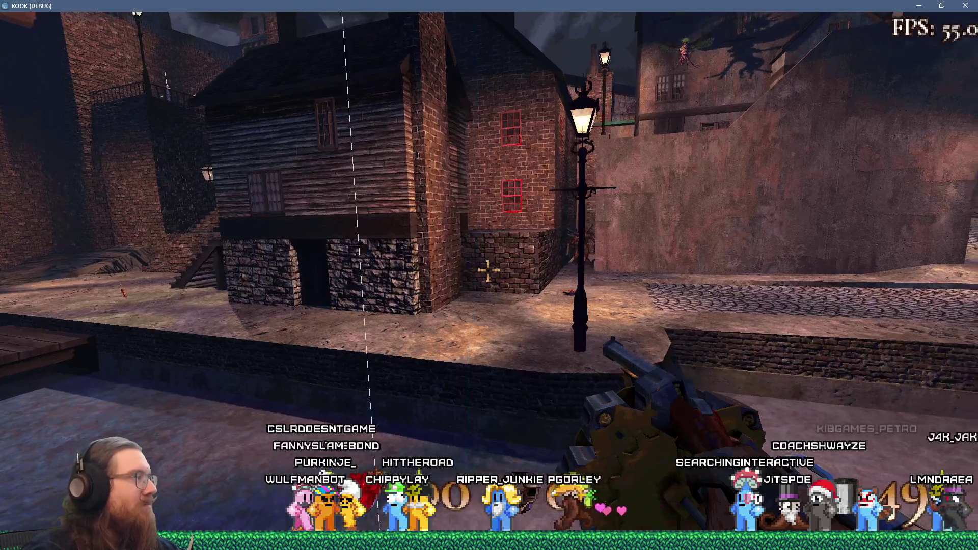
Step: Approach the demon, rise above the brick building to survey the street, and fire the revolver once
{"action": "key", "text": "w"}
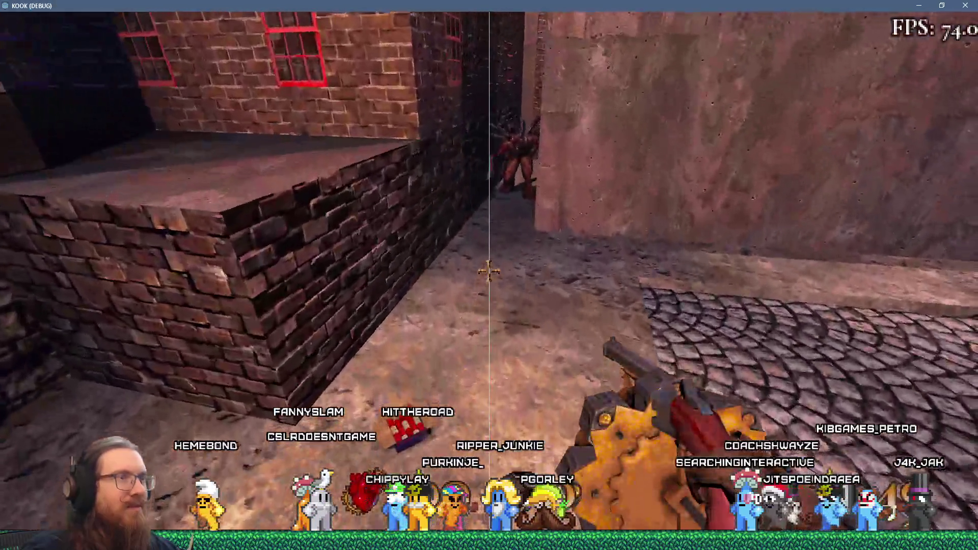
{"action": "key", "text": "w"}
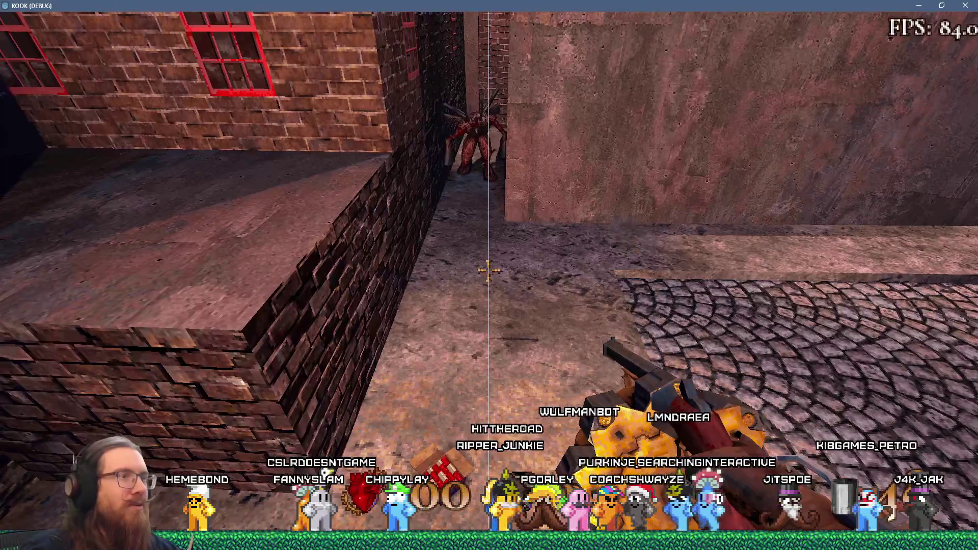
{"action": "key", "text": "w"}
{"action": "key", "text": "s"}
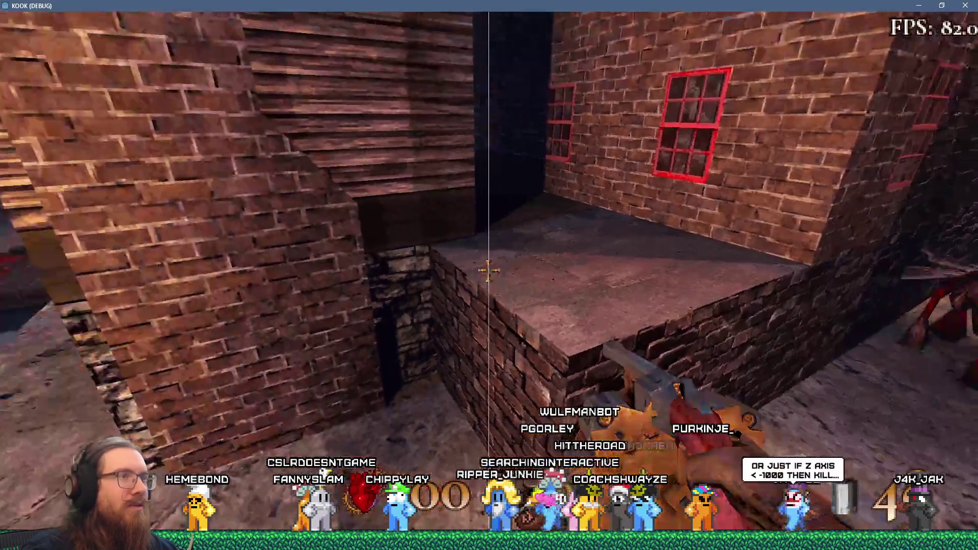
{"action": "key", "text": "s"}
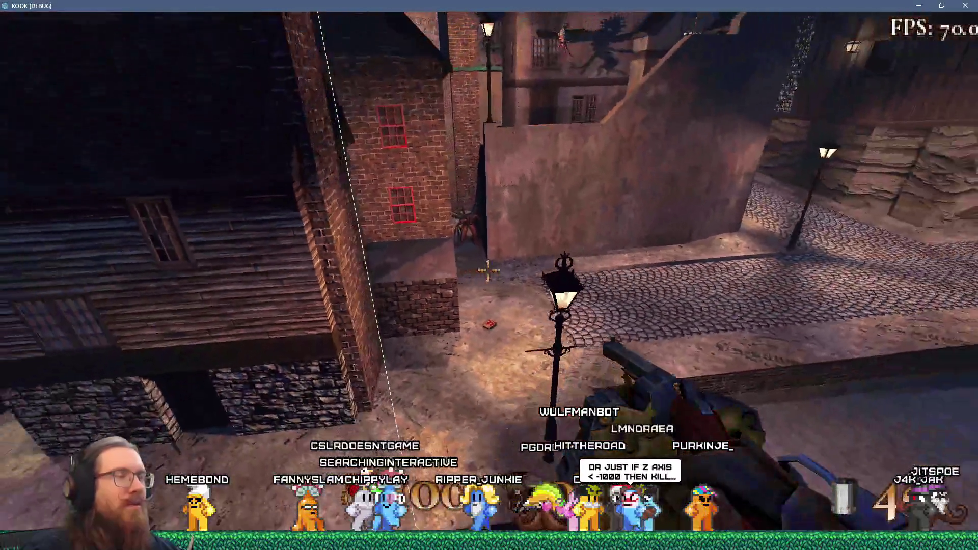
{"action": "key", "text": "d"}
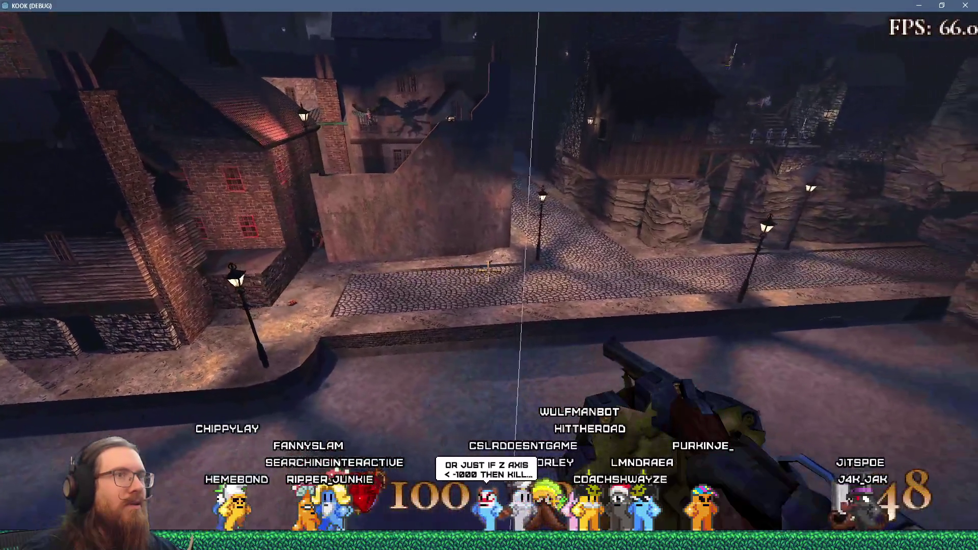
{"action": "key", "text": "a"}
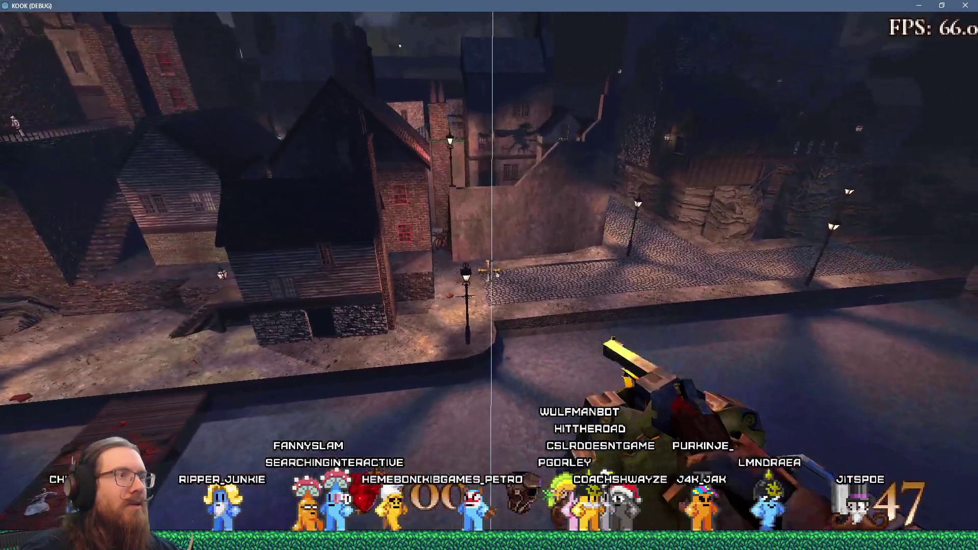
{"action": "left_click", "coordinate": [488, 271]}
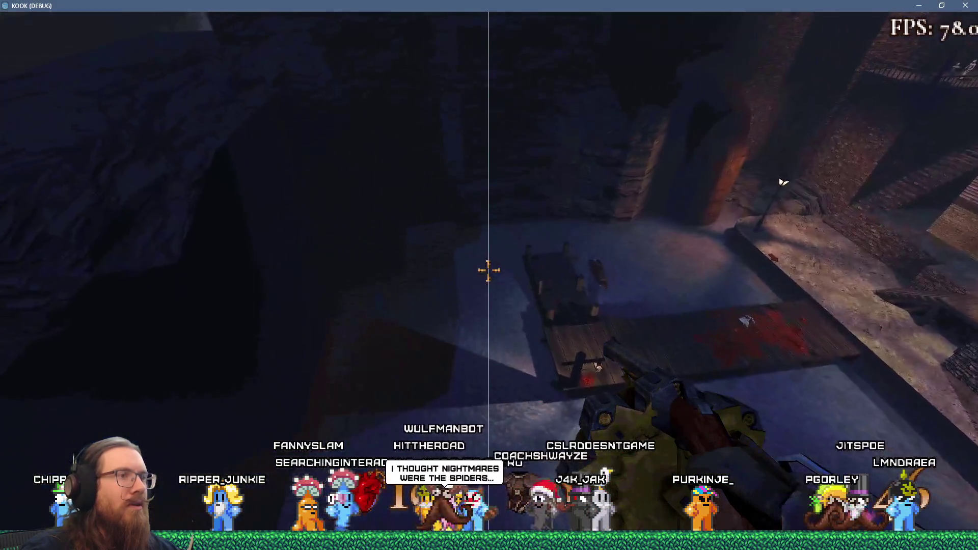
Step: Cross the canal onto the cobbled street and walk back to the alley corner near the ammo box
{"action": "key", "text": "w"}
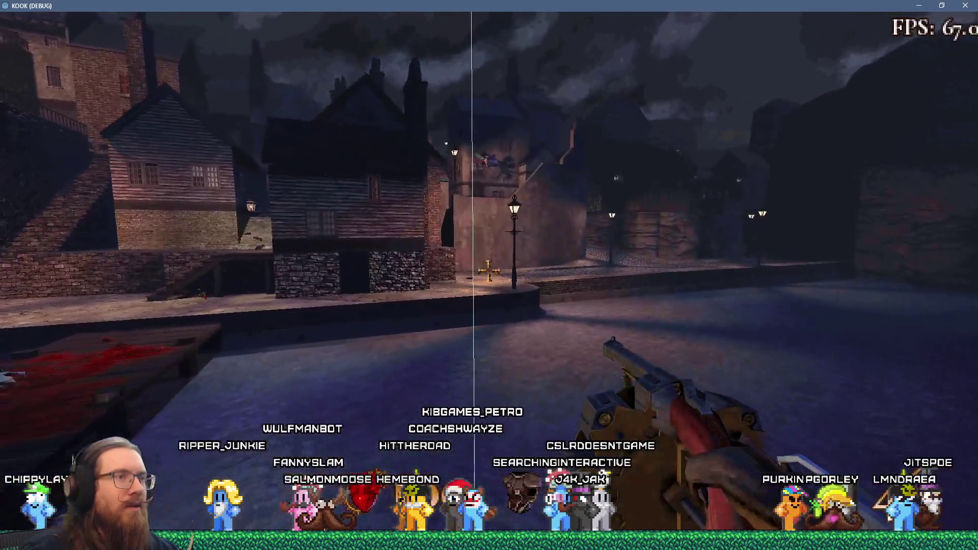
{"action": "key", "text": "w"}
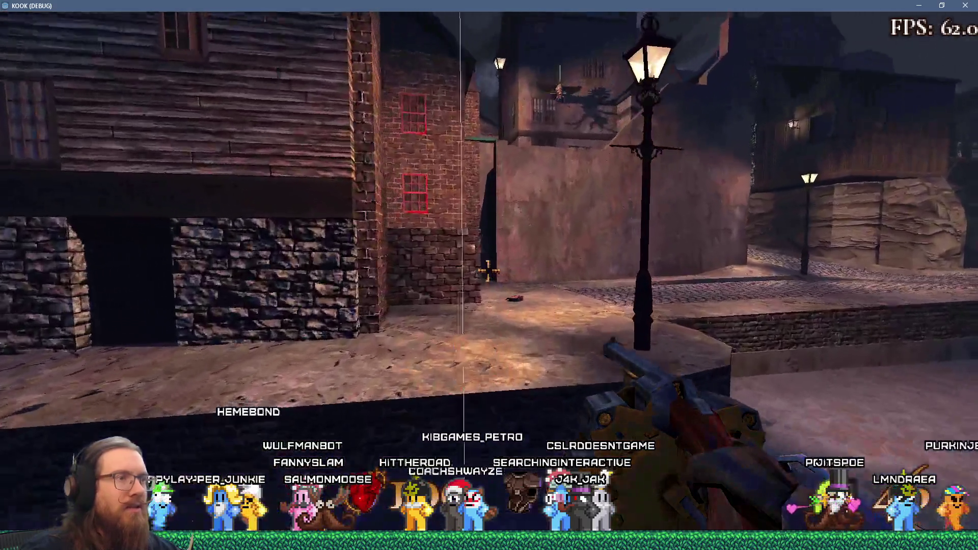
{"action": "key", "text": "w"}
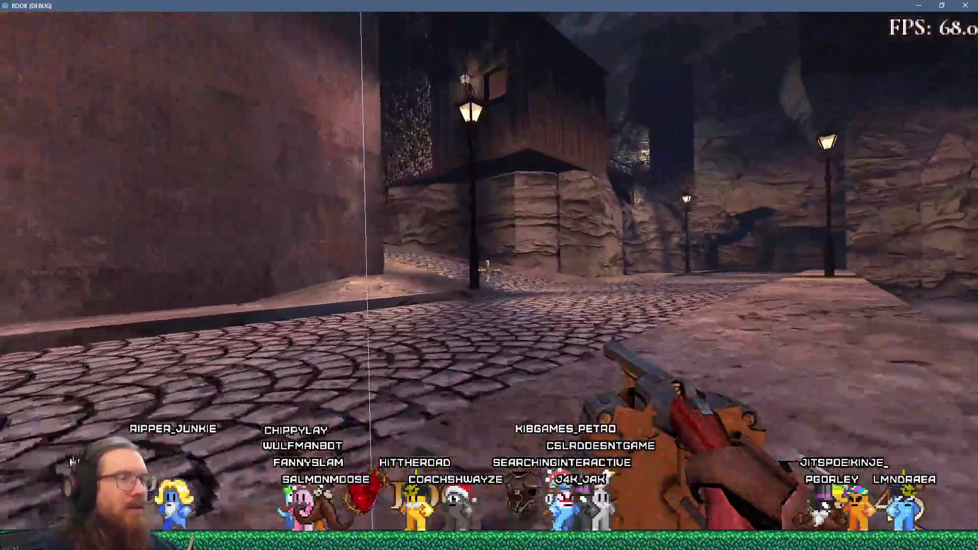
{"action": "key", "text": "w"}
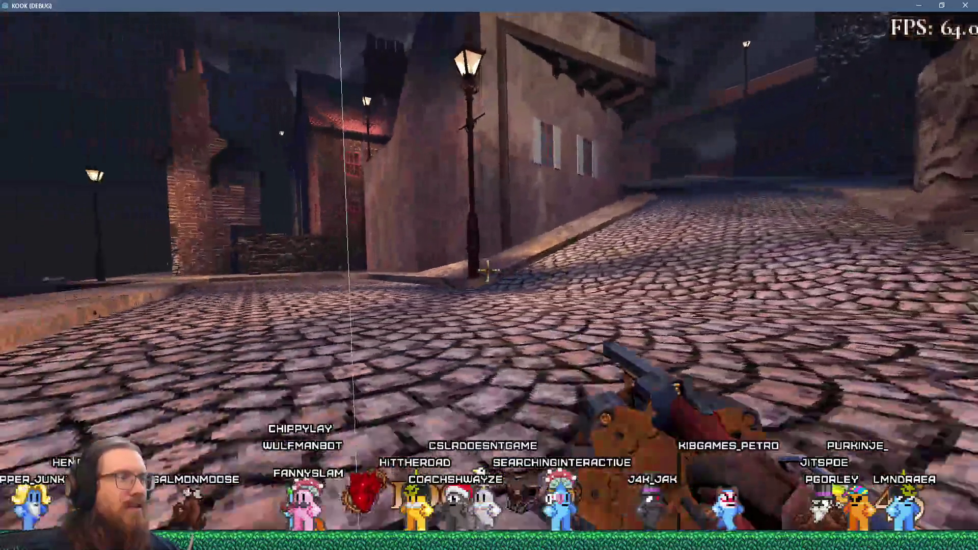
{"action": "key", "text": "w"}
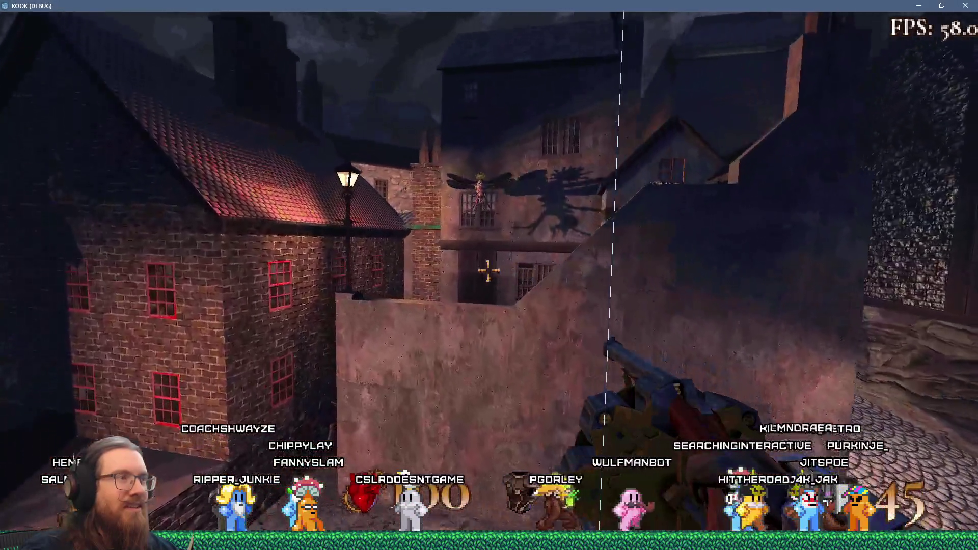
{"action": "key", "text": "w"}
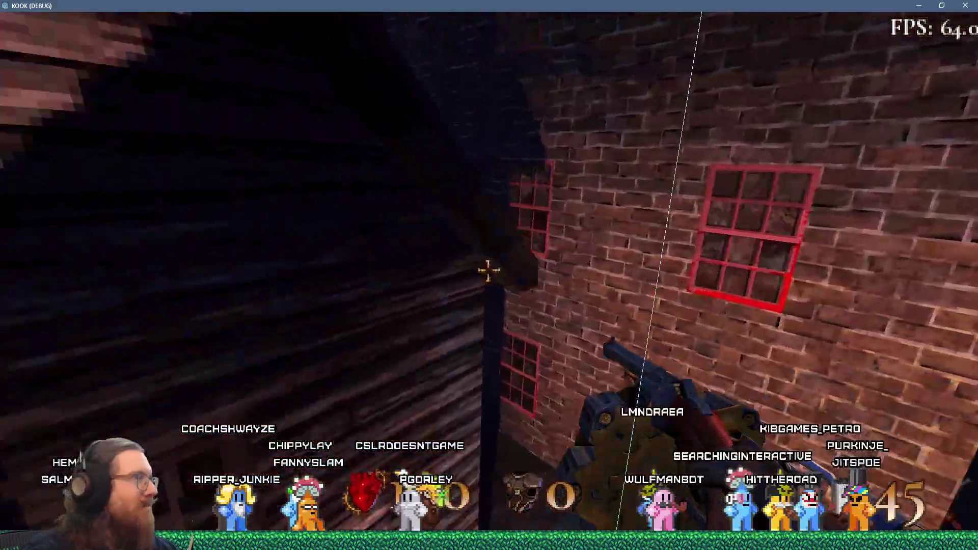
{"action": "key", "text": "w"}
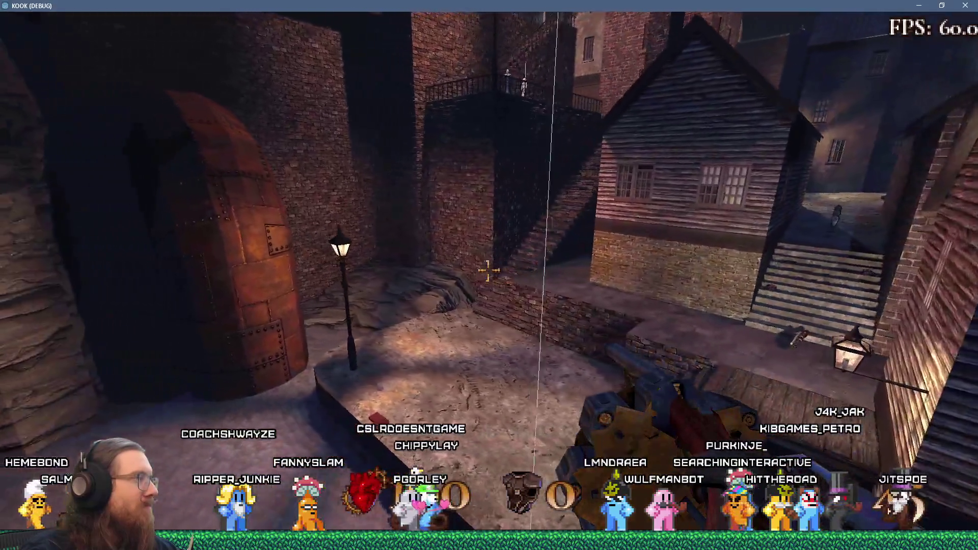
{"action": "key", "text": "w"}
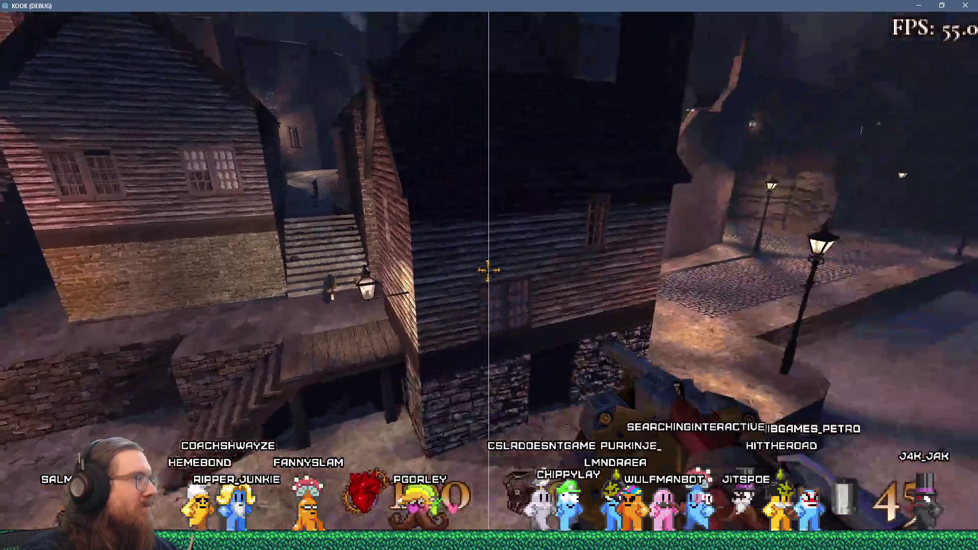
{"action": "key", "text": "w"}
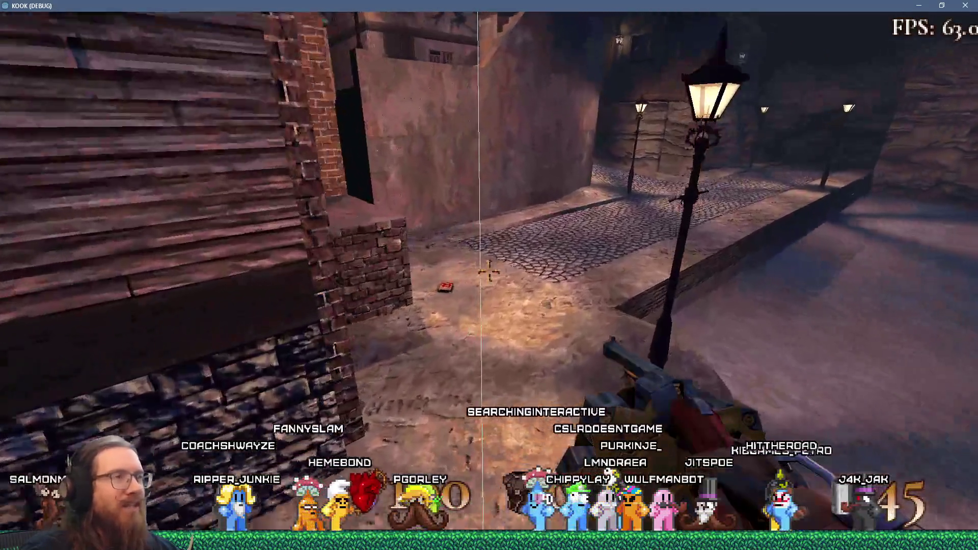
{"action": "key", "text": "w"}
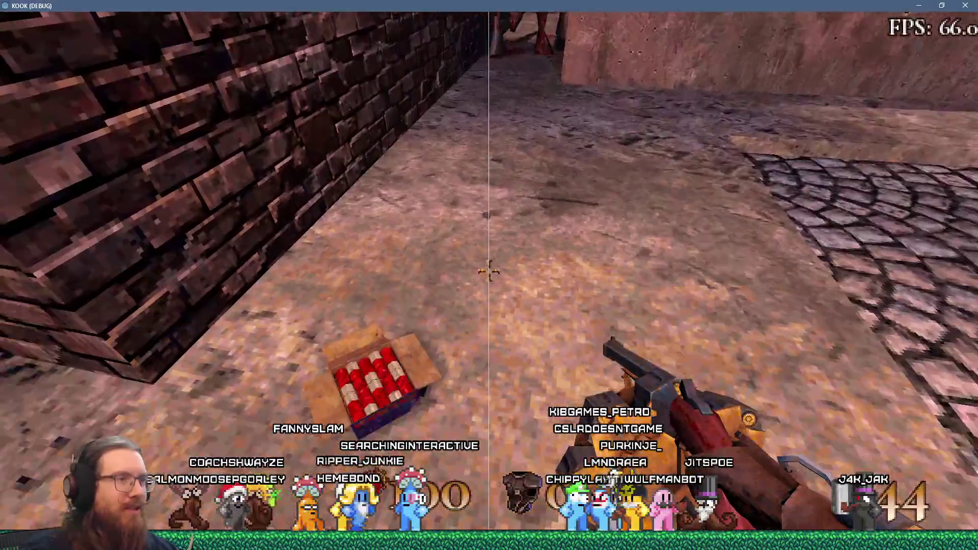
{"action": "mouse_move", "coordinate": [489, 270]}
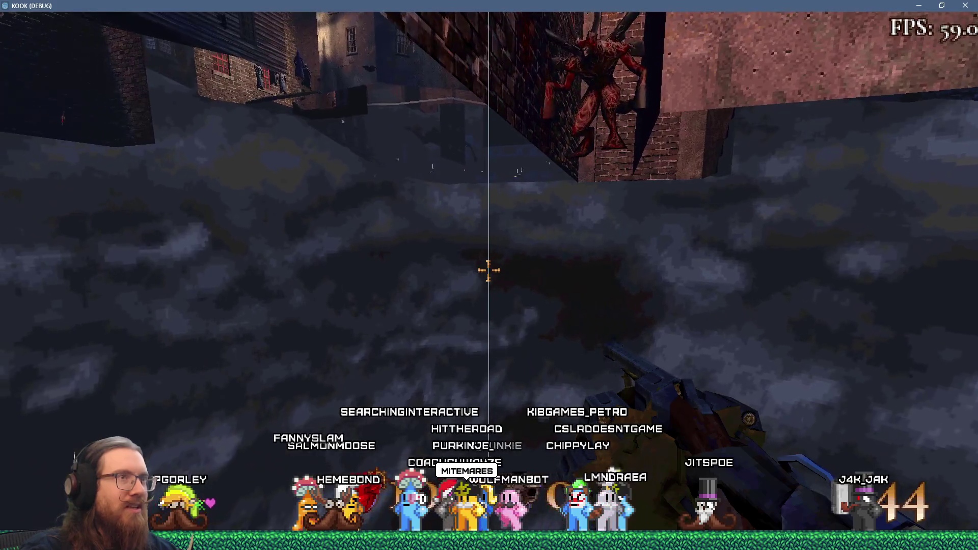
Step: Shoot the red demon in the alley, then back out toward the red-windowed building
{"action": "left_click", "coordinate": [489, 270]}
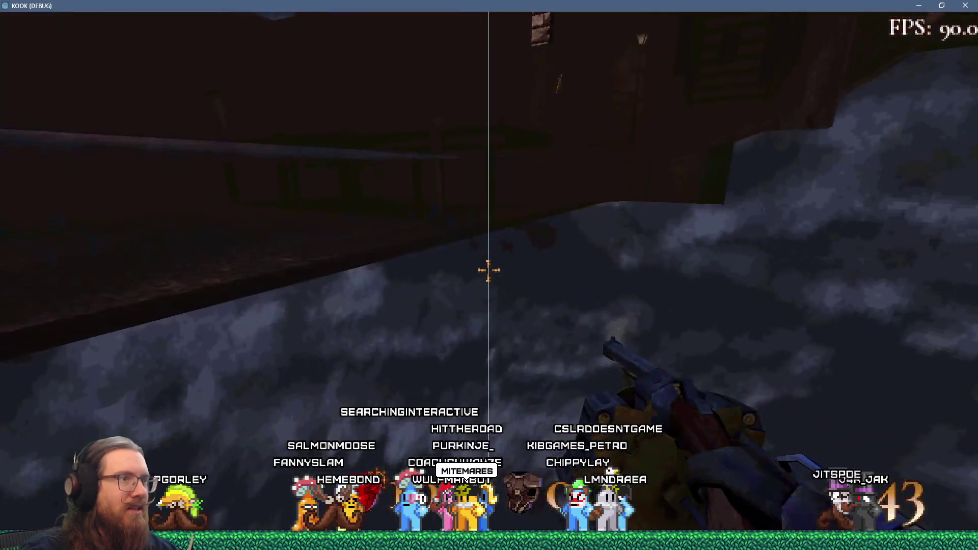
{"action": "mouse_move", "coordinate": [489, 270]}
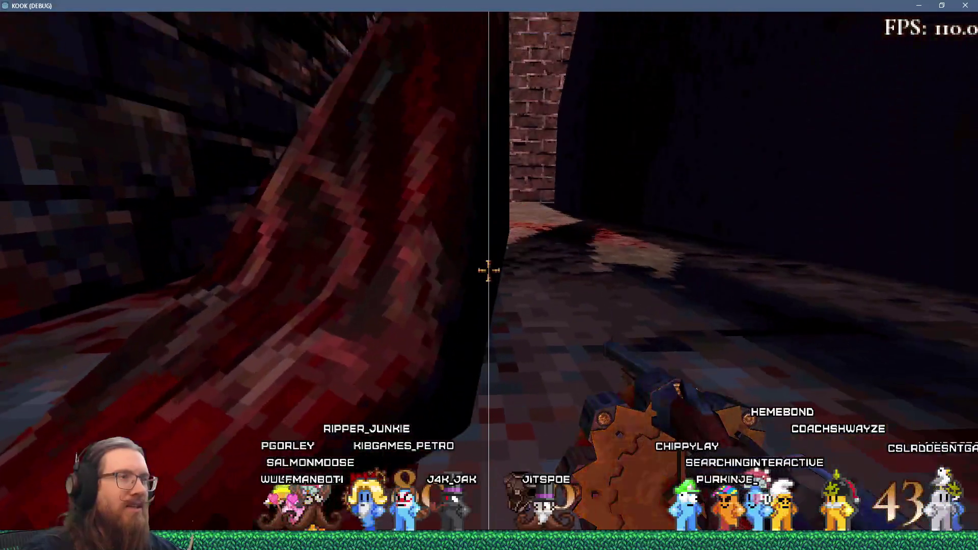
{"action": "key", "text": "s"}
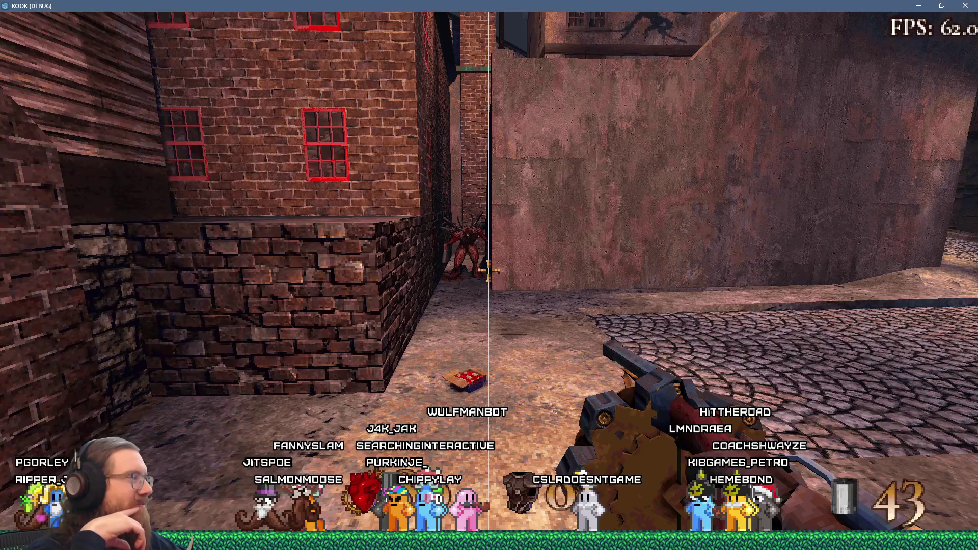
Step: Walk the cobblestone street and bridge past the stone house to the lamp-lit street
{"action": "key", "text": "w"}
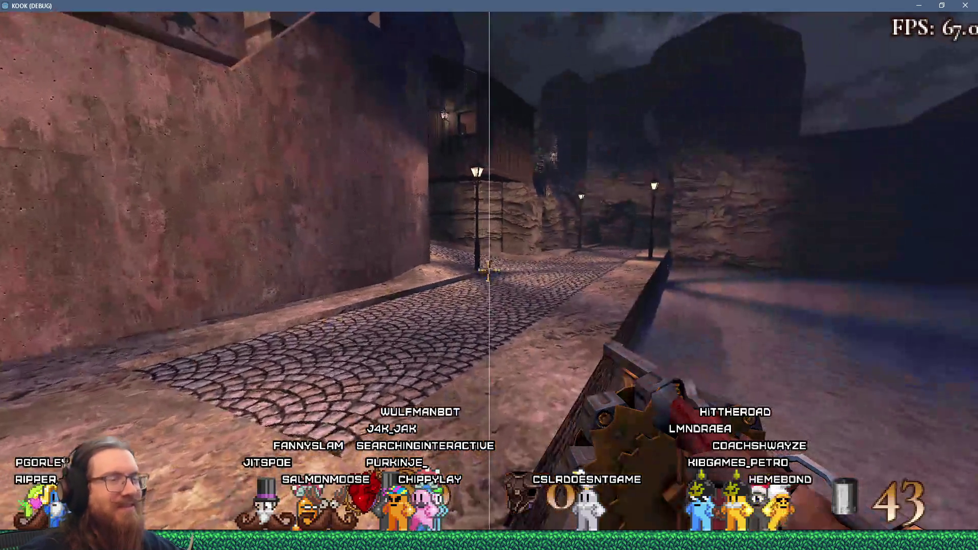
{"action": "key", "text": "w"}
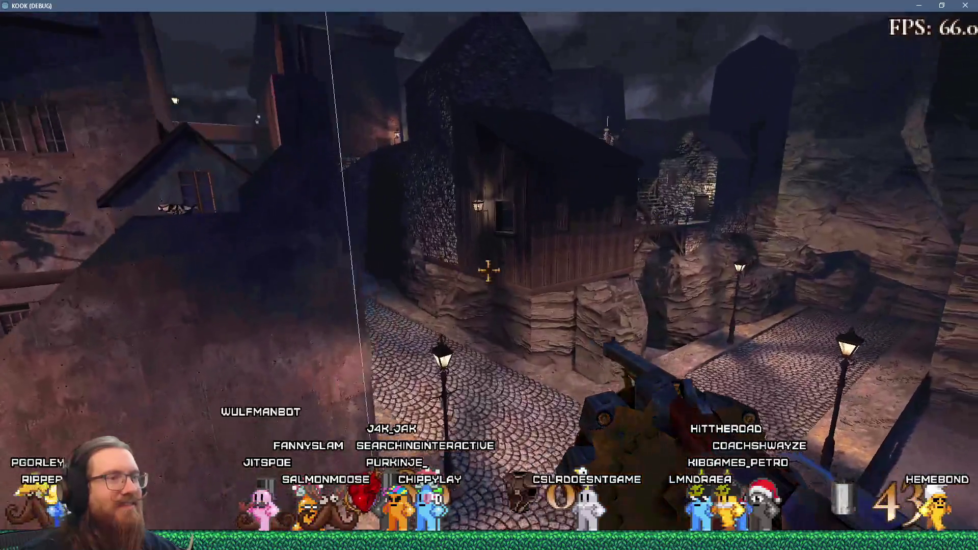
{"action": "key", "text": "w"}
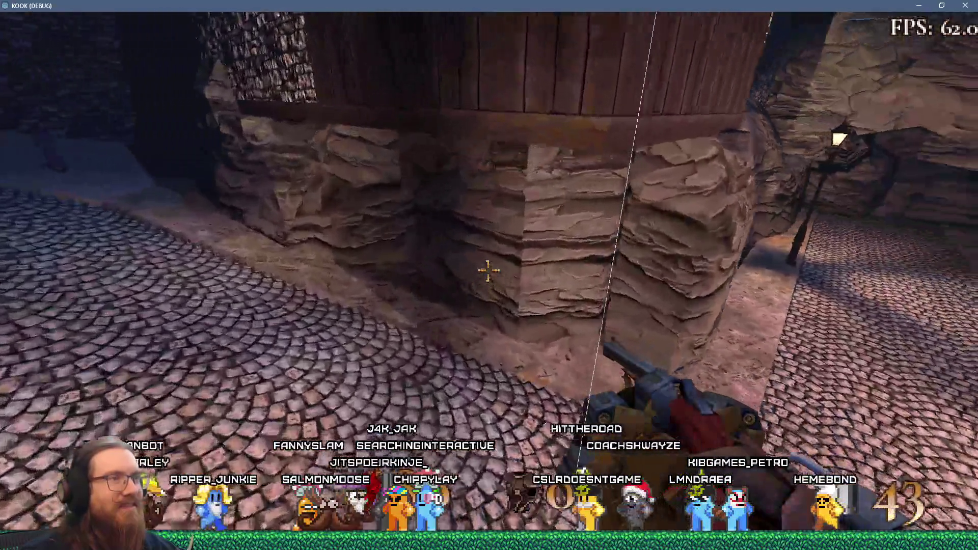
{"action": "key", "text": "w"}
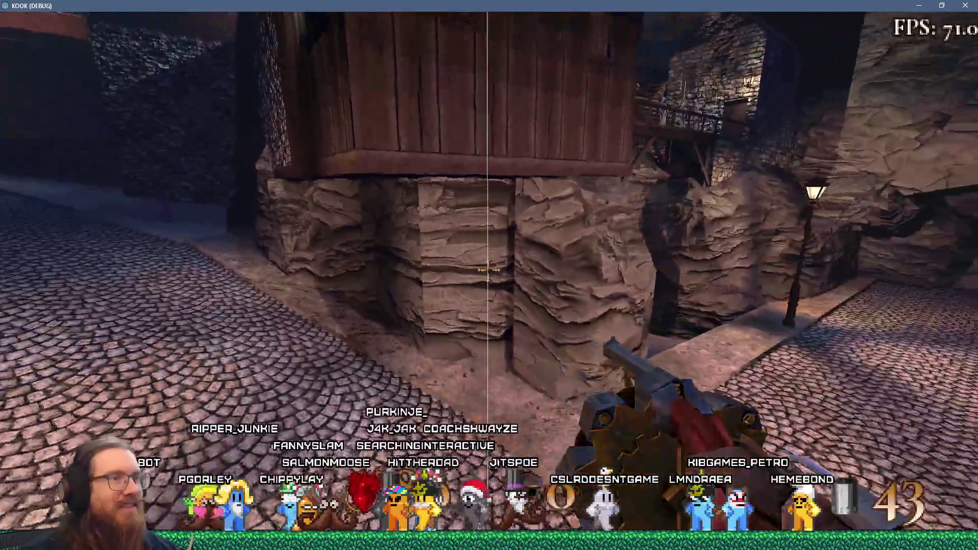
{"action": "key", "text": "w"}
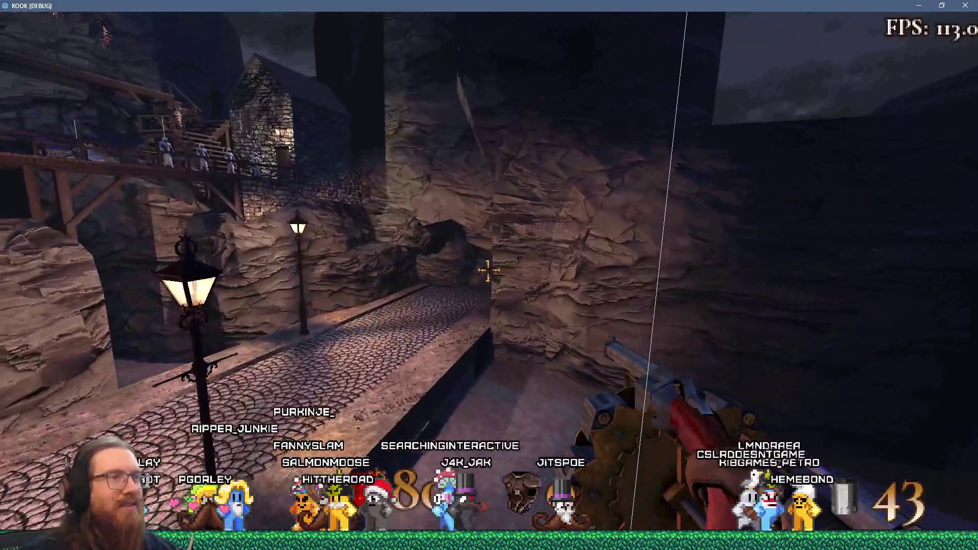
{"action": "key", "text": "w"}
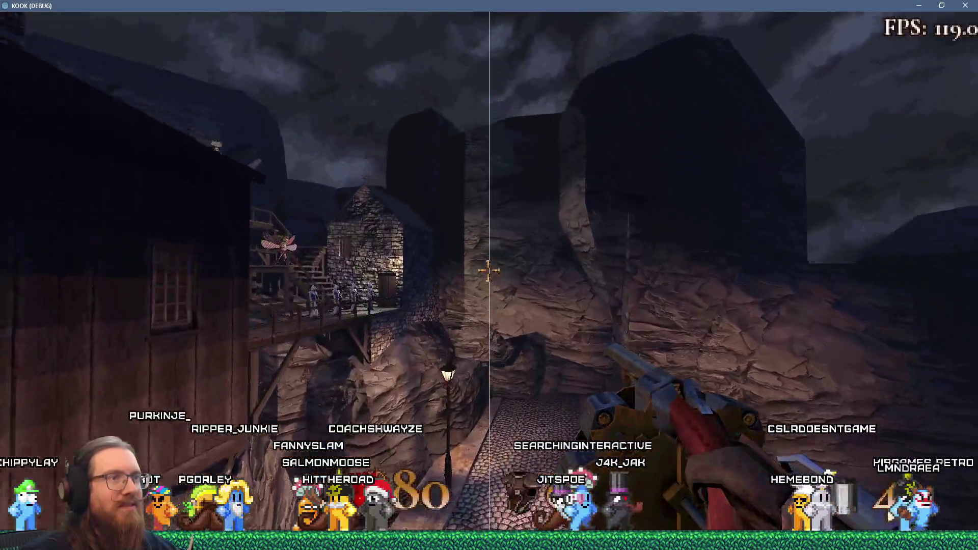
{"action": "key", "text": "w"}
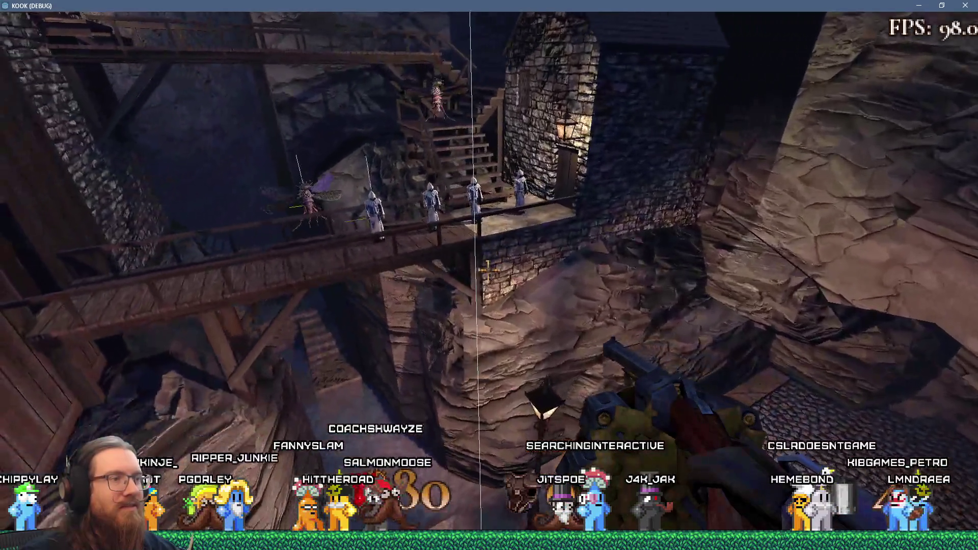
{"action": "key", "text": "w"}
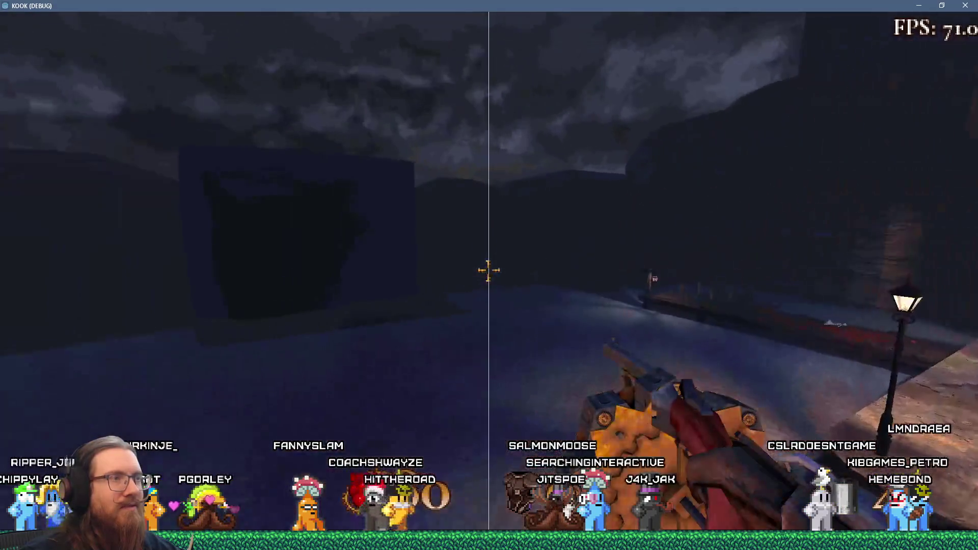
Step: Walk through the alley to the railed walkway and down into the cobbled street
{"action": "key", "text": "w"}
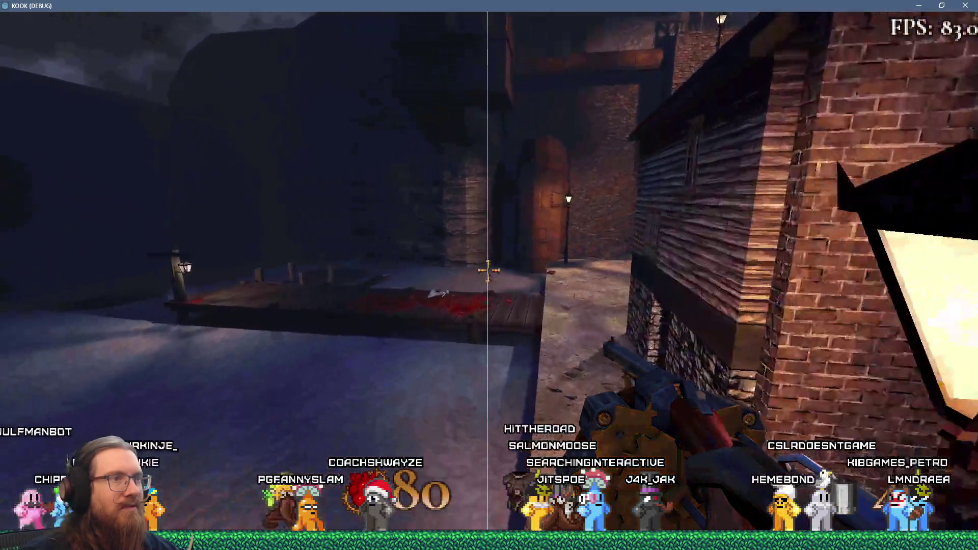
{"action": "key", "text": "w"}
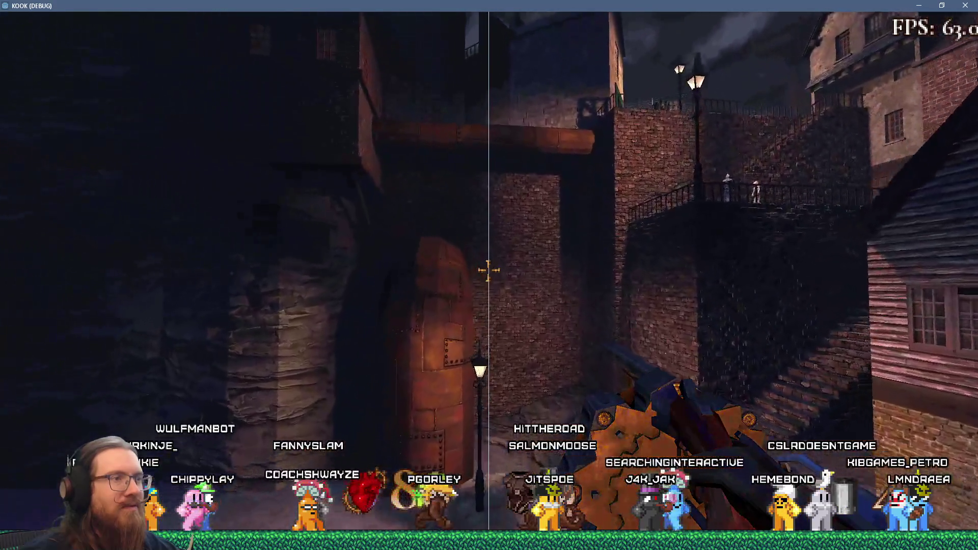
{"action": "key", "text": "w"}
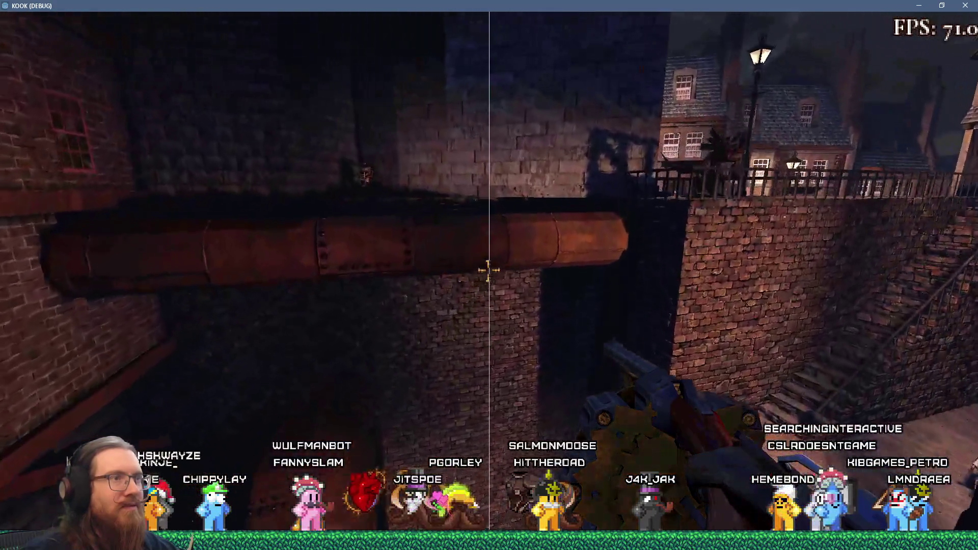
{"action": "key", "text": "w"}
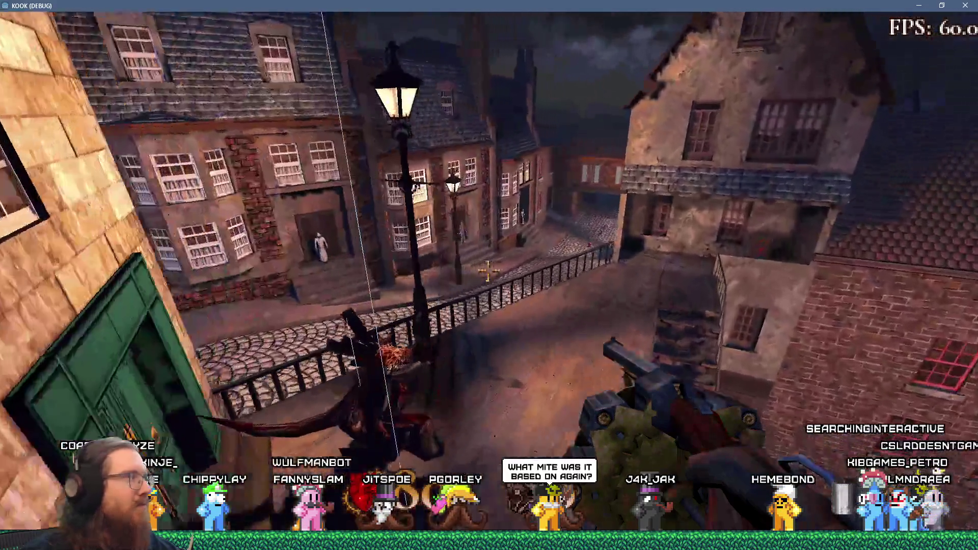
{"action": "key", "text": "w"}
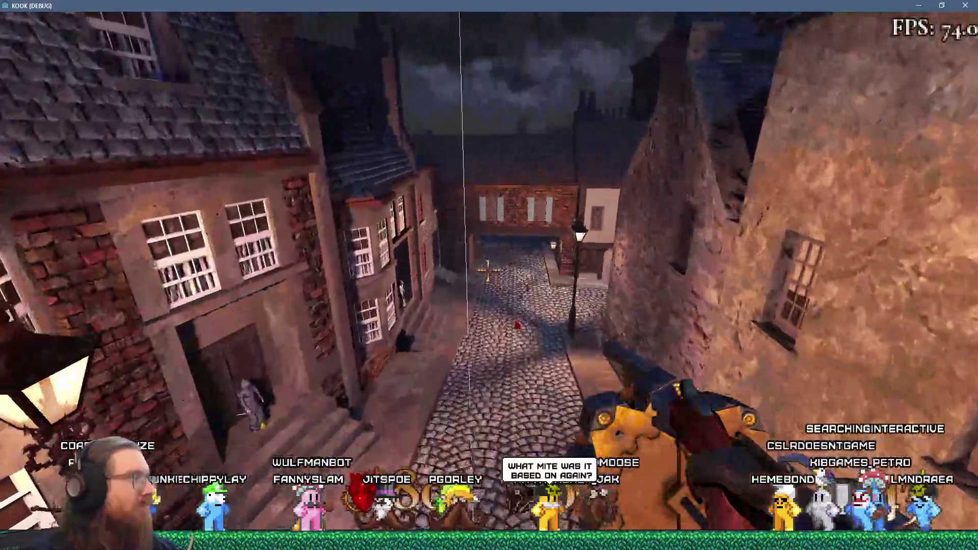
{"action": "key", "text": "w"}
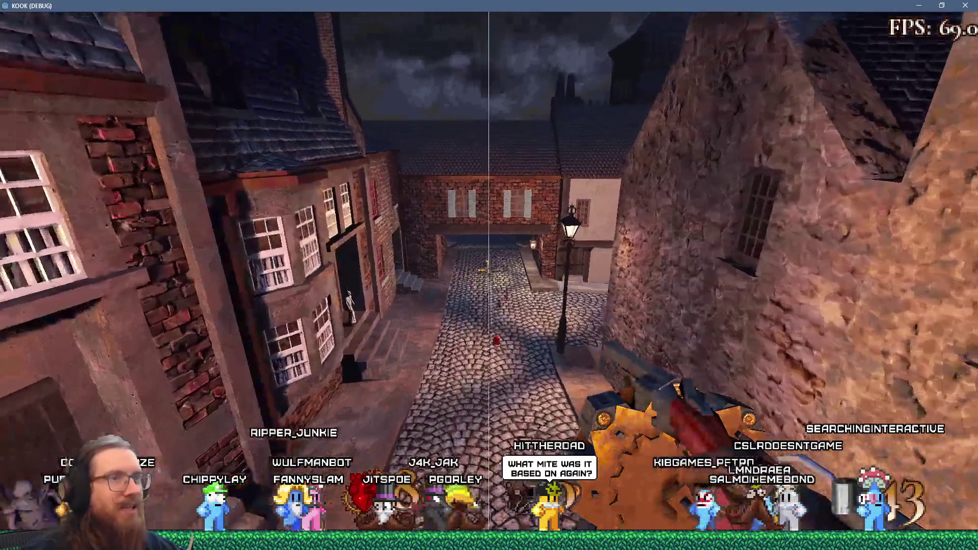
Step: Fly up over the courtyard and past the chimneys across the rooftops, then reopen the console
{"action": "key", "text": "w"}
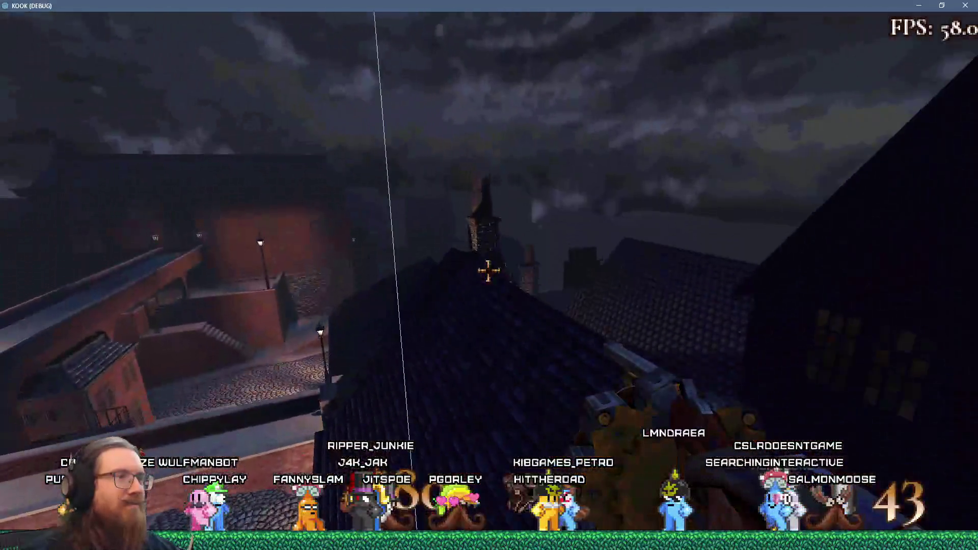
{"action": "key", "text": "w"}
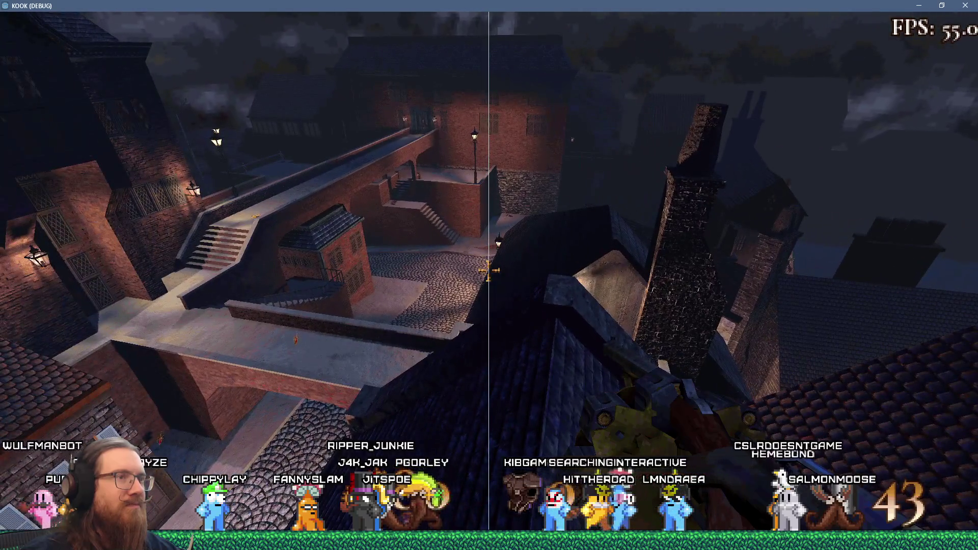
{"action": "key", "text": "w"}
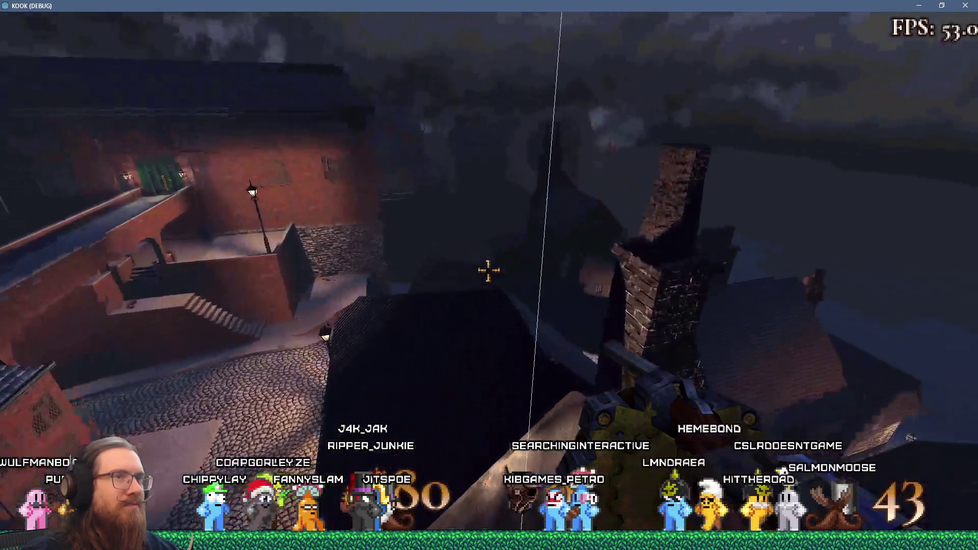
{"action": "key", "text": "w"}
{"action": "key", "text": "w"}
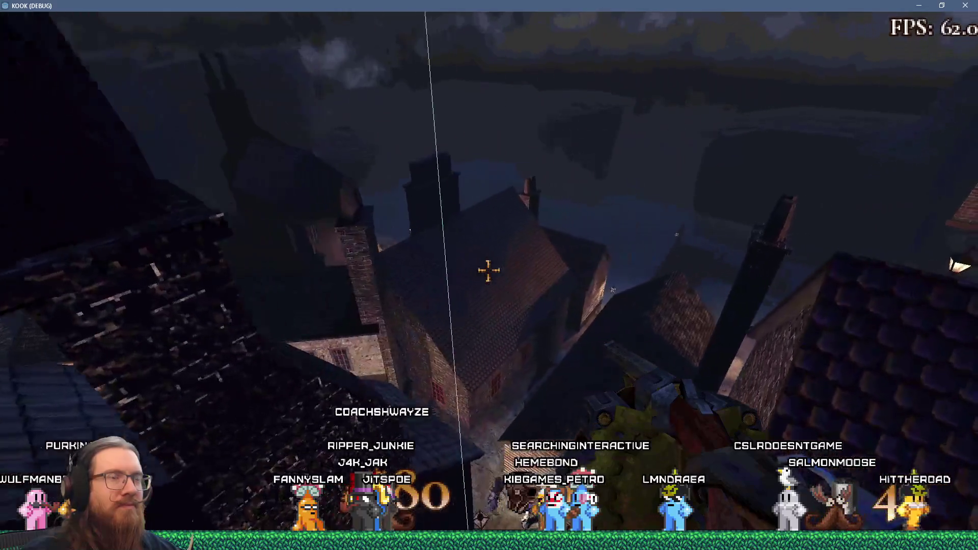
{"action": "key", "text": "w"}
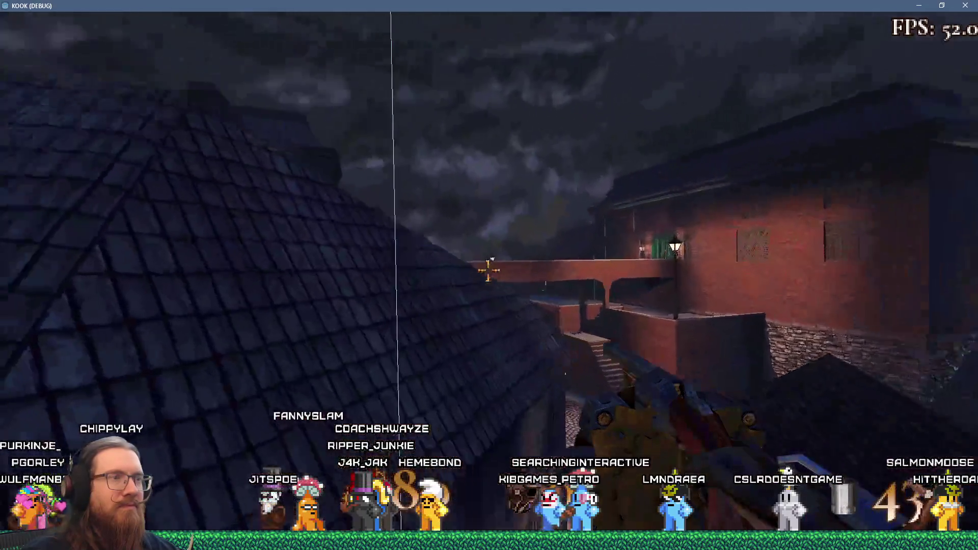
{"action": "key", "text": "w"}
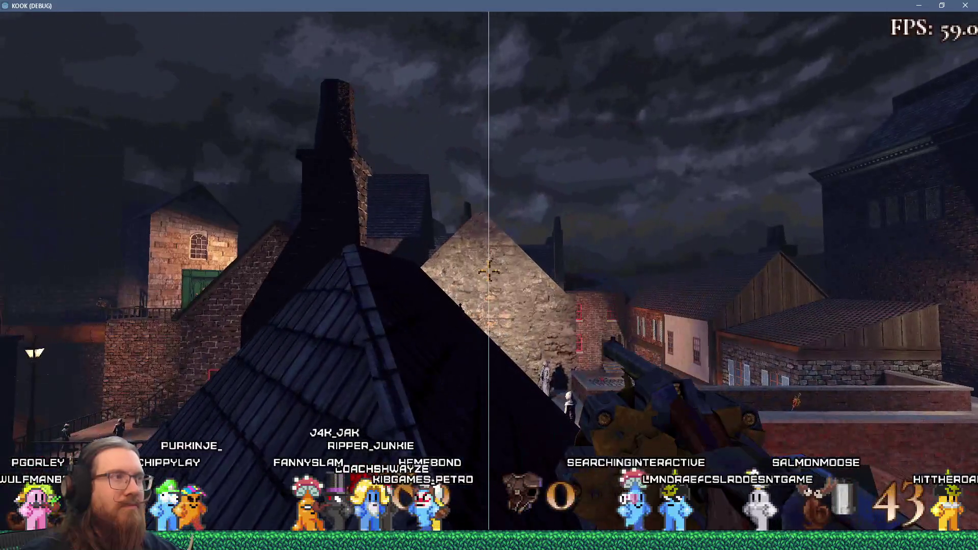
{"action": "key", "text": "grave"}
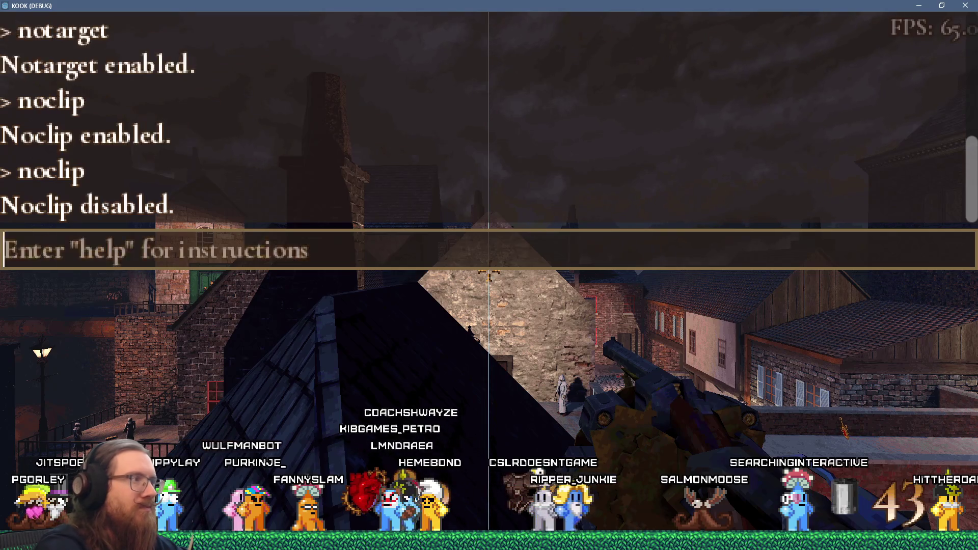
Step: Close the console and resume playing on foot with noclip off
{"action": "key", "text": "grave"}
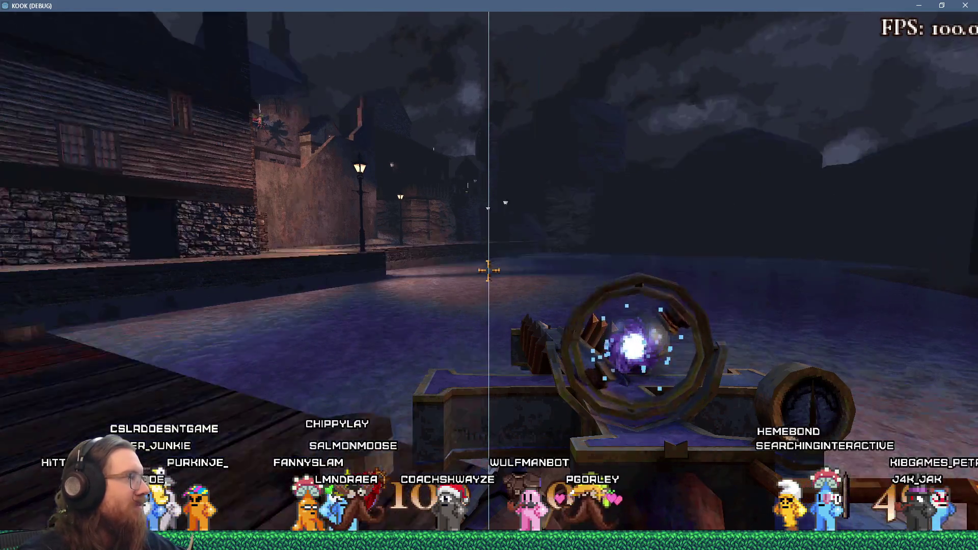
Step: Walk from the dock up the cobbled alleys, through the archway plaza, and over the rooftop
{"action": "mouse_move", "coordinate": [488, 270]}
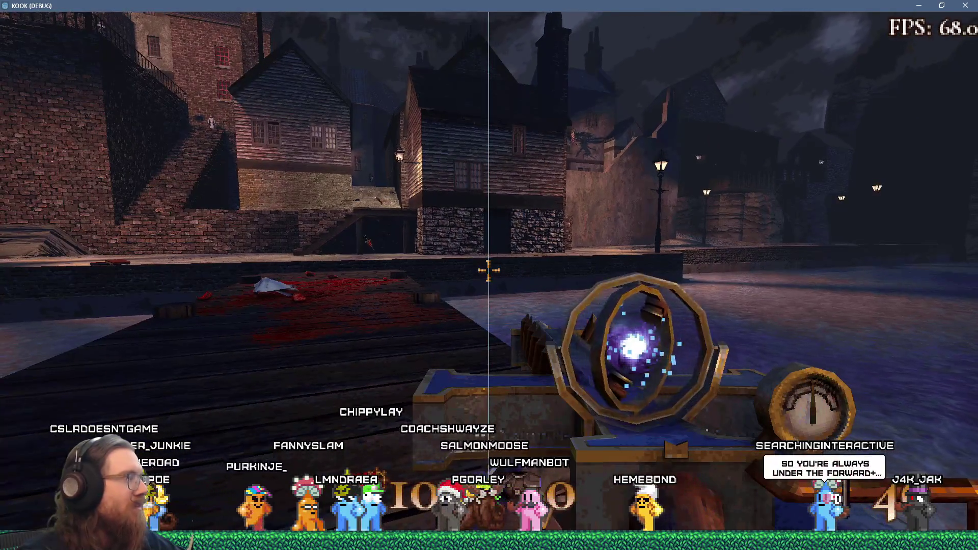
{"action": "key", "text": "w"}
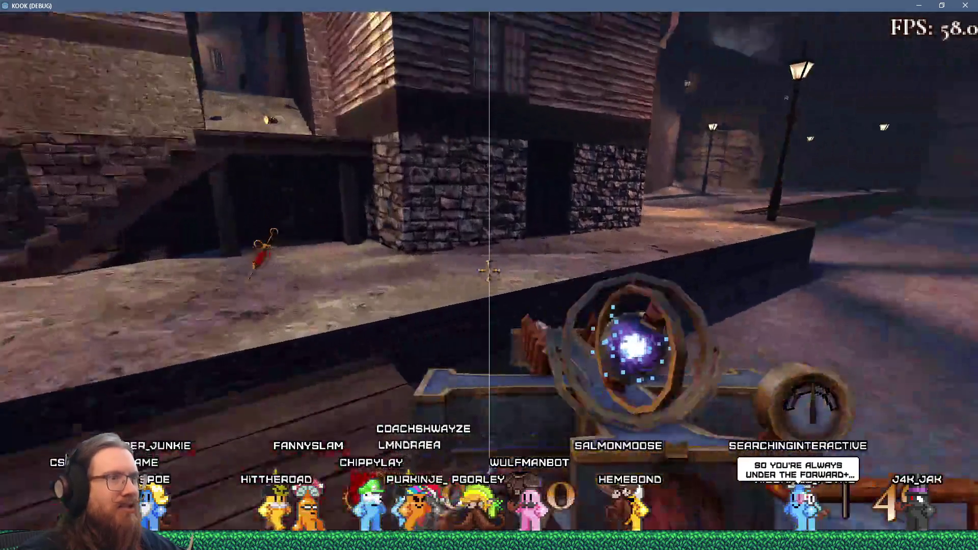
{"action": "key", "text": "w"}
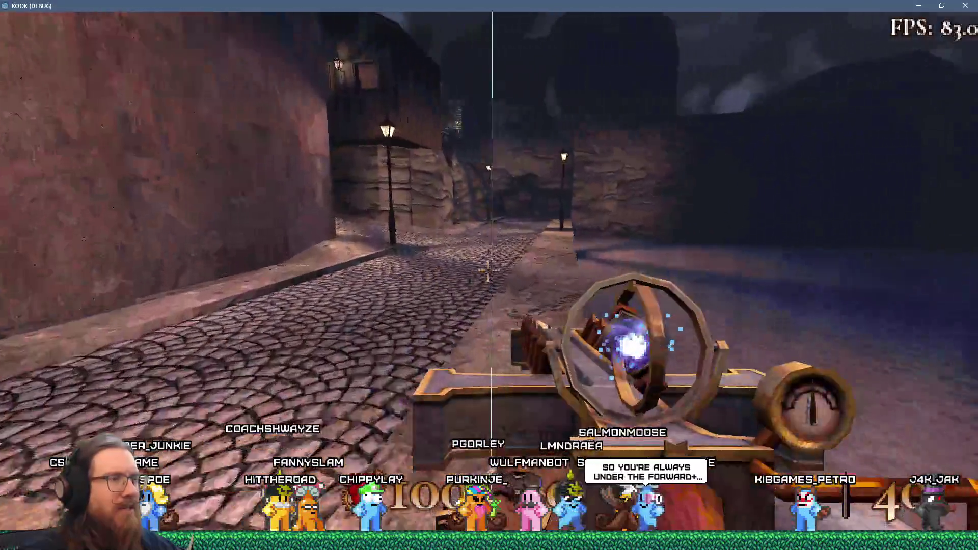
{"action": "key", "text": "w"}
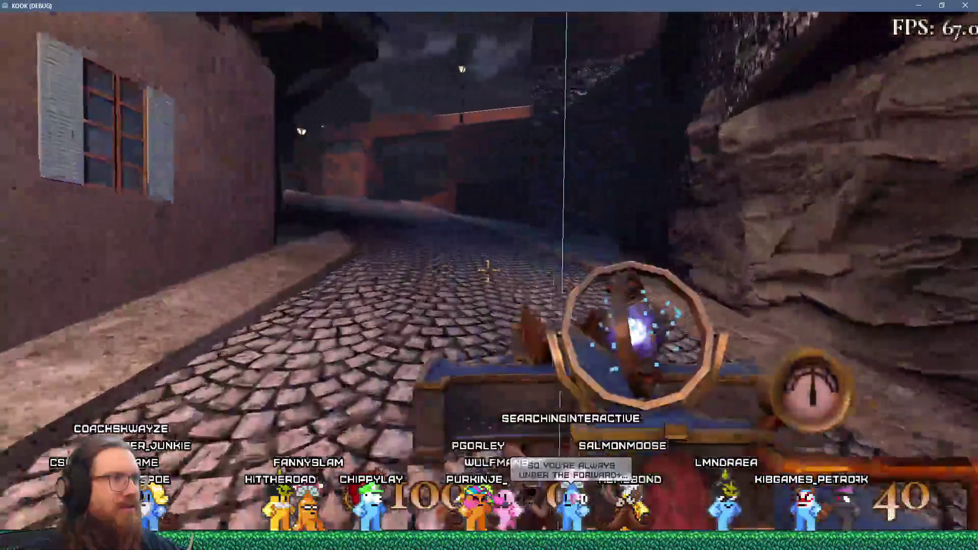
{"action": "key", "text": "w"}
{"action": "key", "text": "w"}
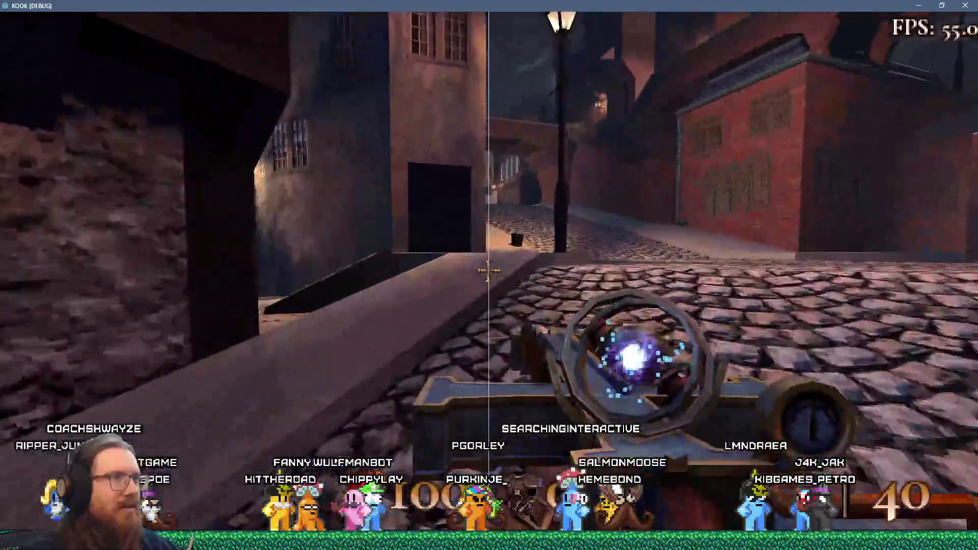
{"action": "key", "text": "w"}
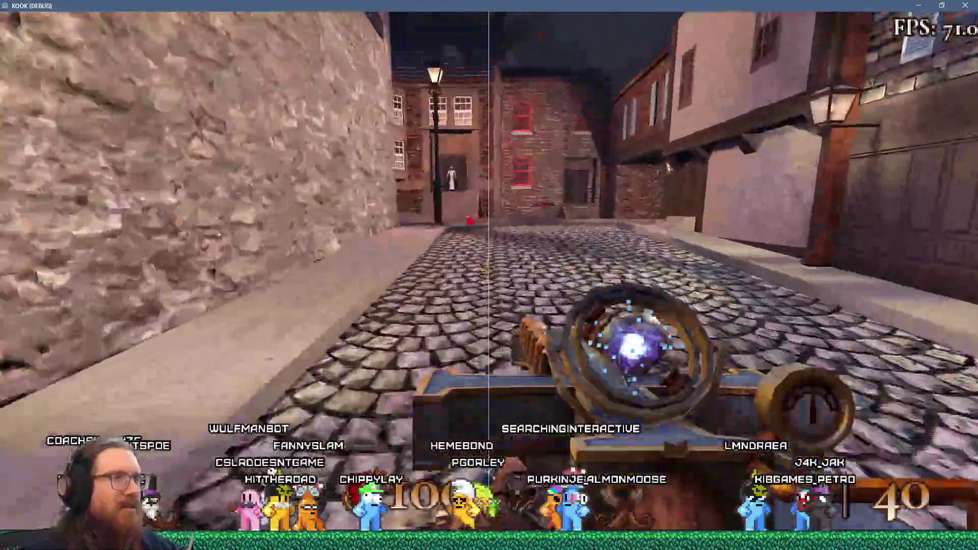
{"action": "key", "text": "w"}
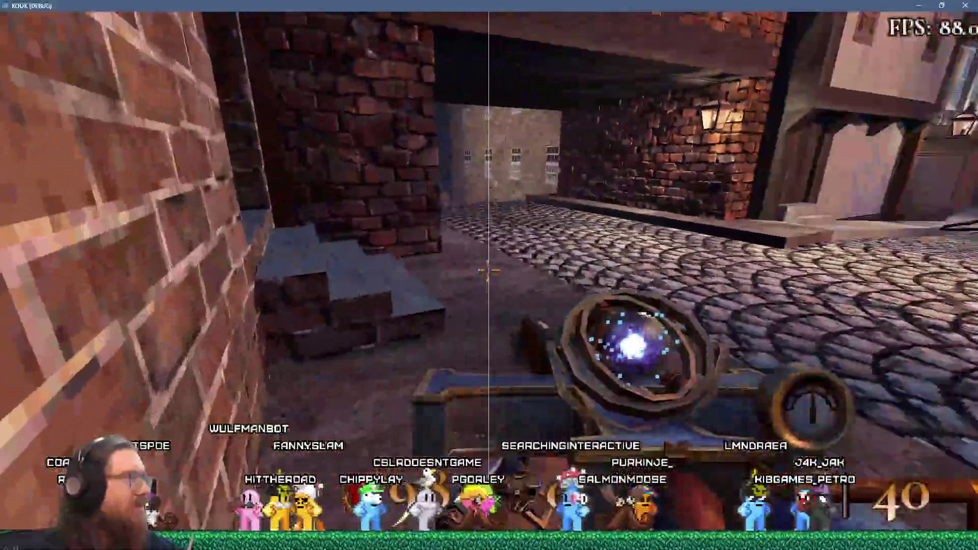
{"action": "key", "text": "w"}
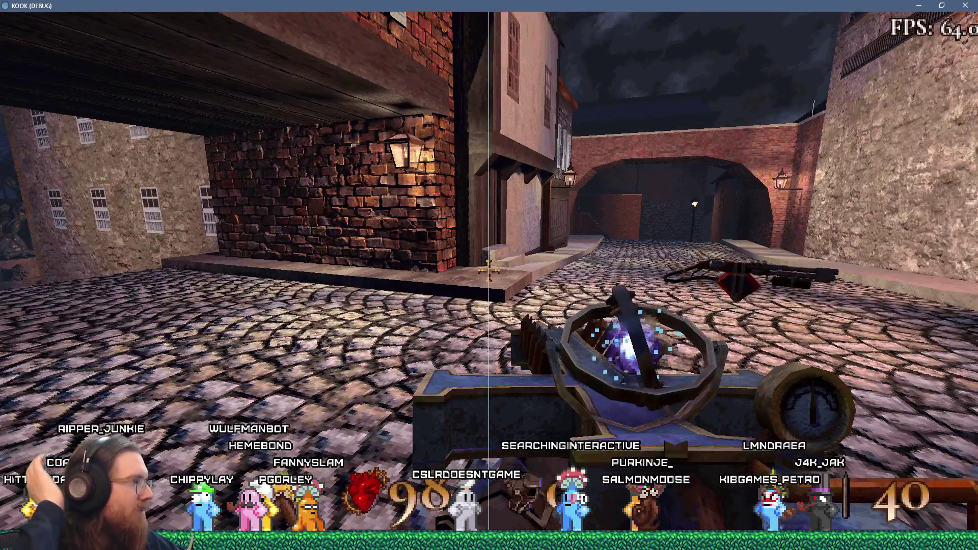
{"action": "key", "text": "w"}
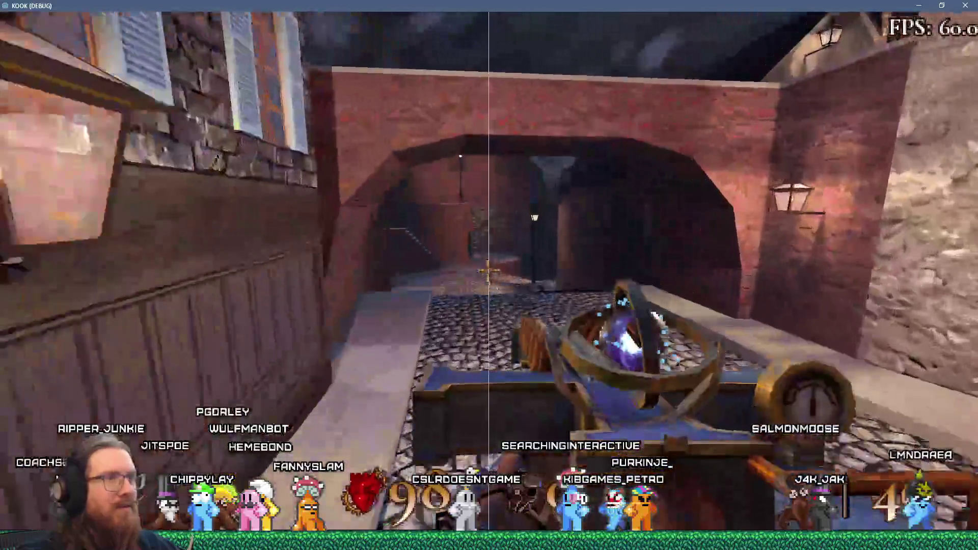
{"action": "key", "text": "w"}
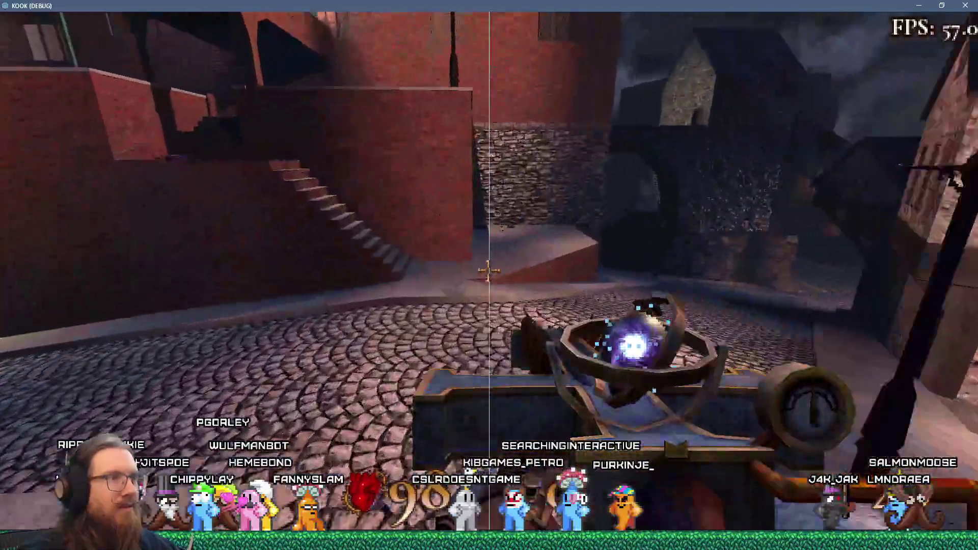
{"action": "key", "text": "w"}
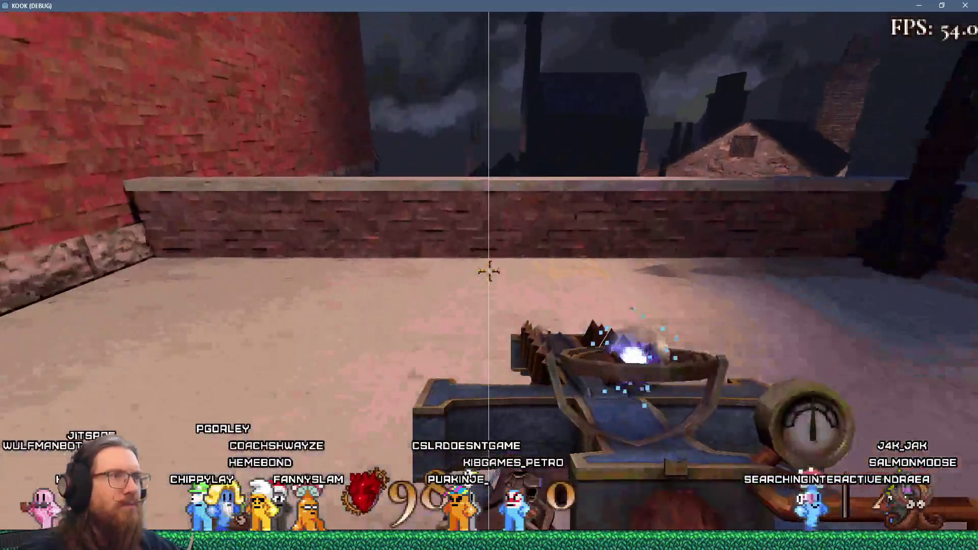
{"action": "key", "text": "w"}
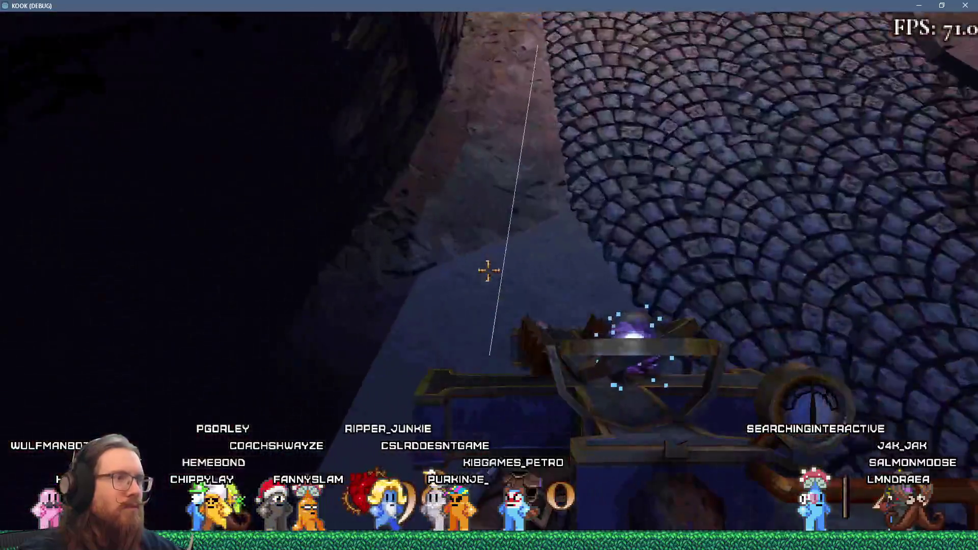
{"action": "key", "text": "w"}
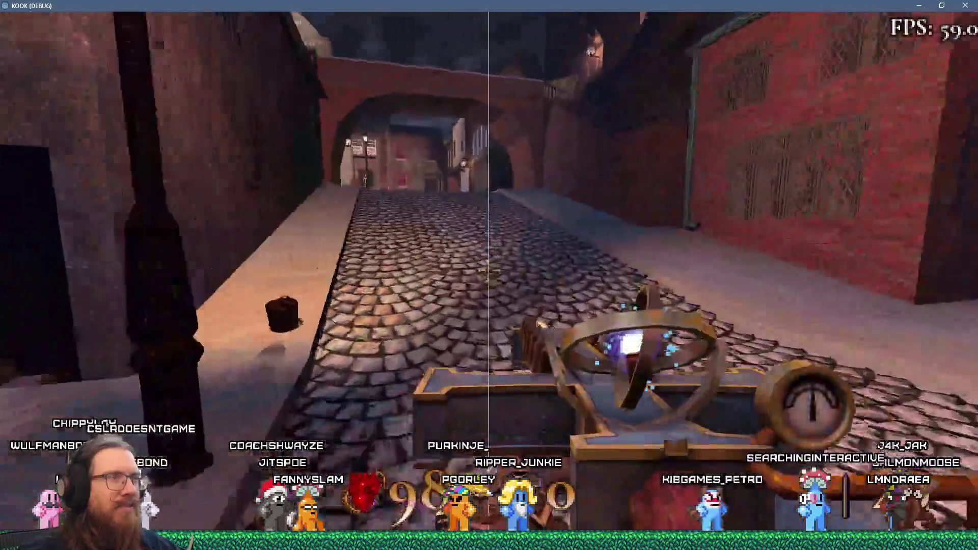
Step: Head down the alley past the portcullis to the wooden crate, firing twice down the street
{"action": "key", "text": "w"}
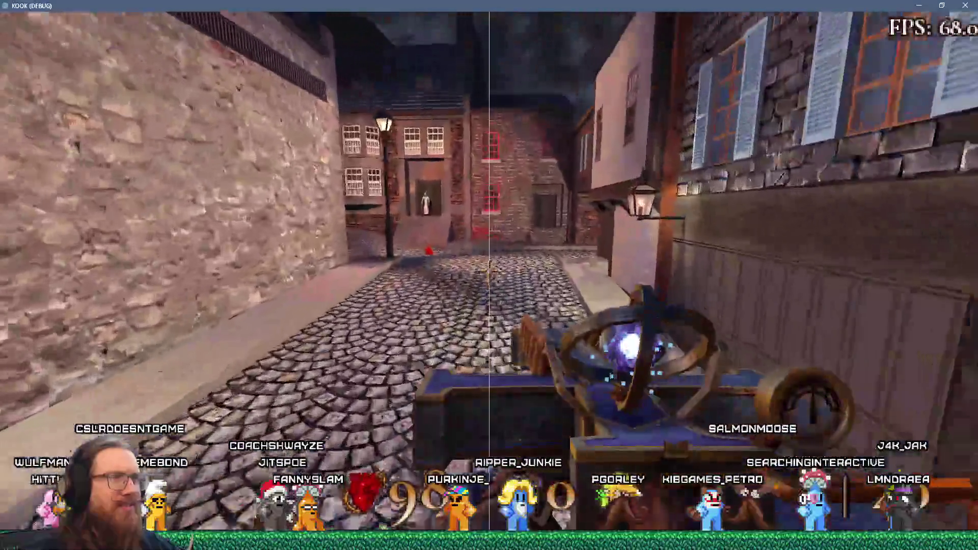
{"action": "key", "text": "w"}
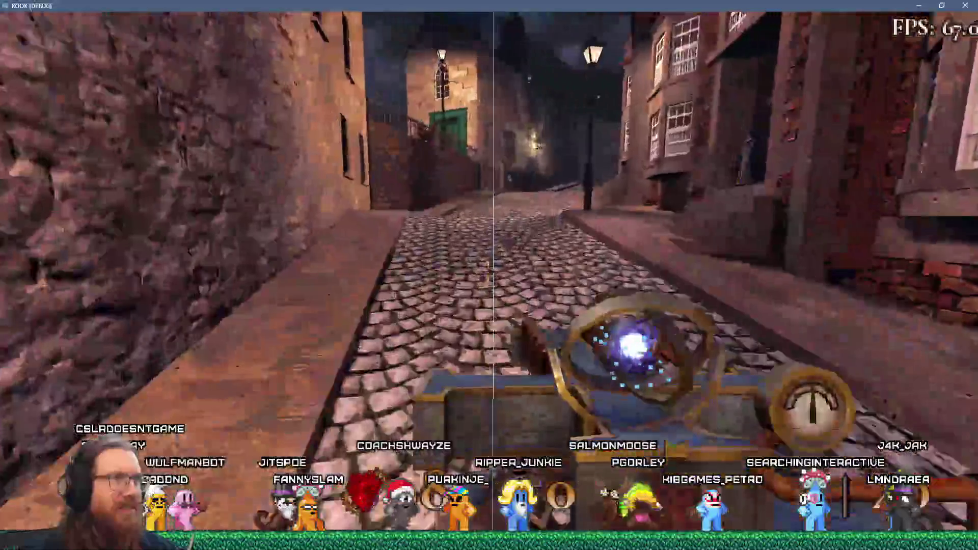
{"action": "key", "text": "w"}
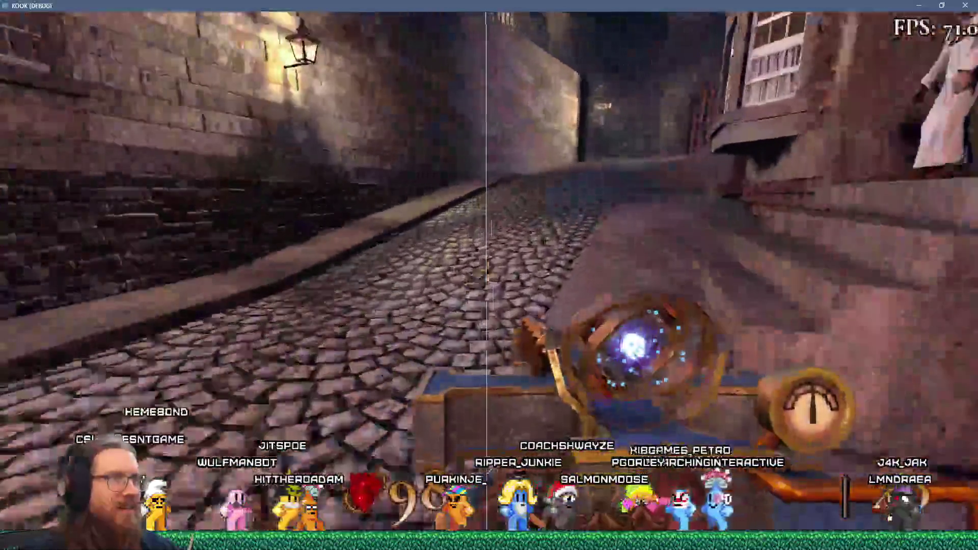
{"action": "key", "text": "w"}
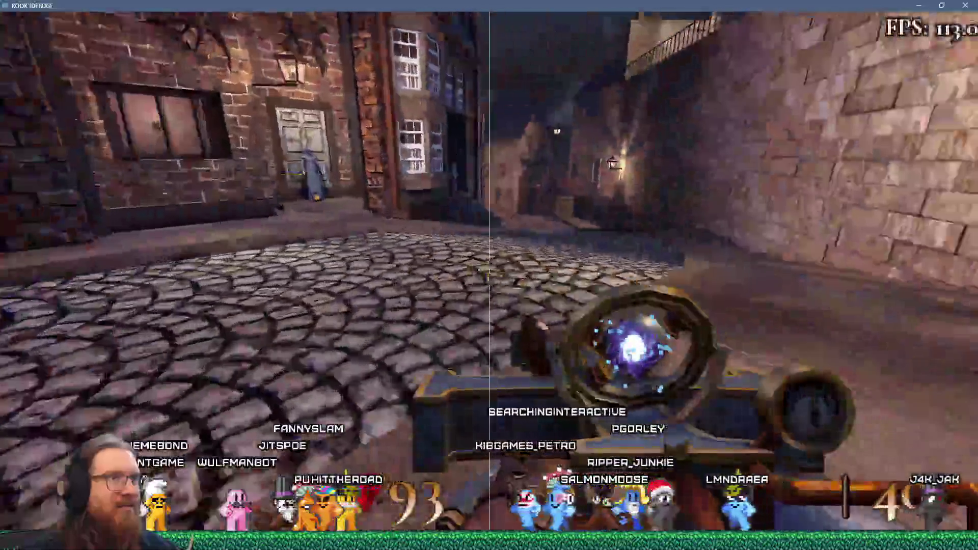
{"action": "key", "text": "w"}
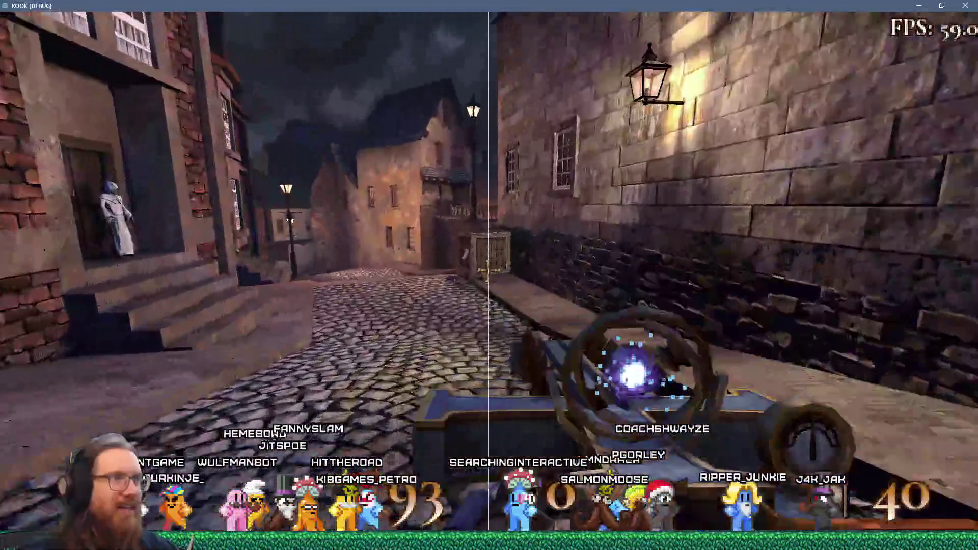
{"action": "key", "text": "w"}
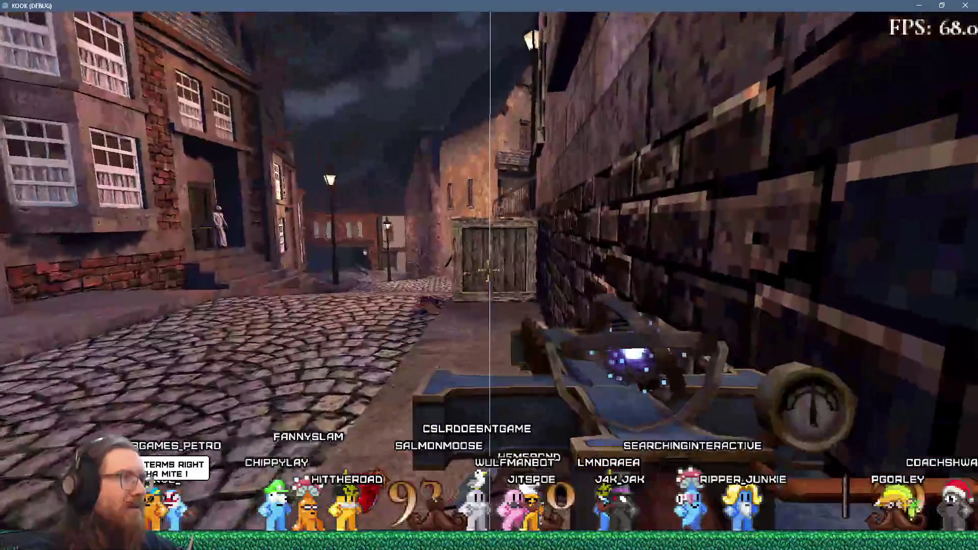
{"action": "left_click", "coordinate": [488, 270]}
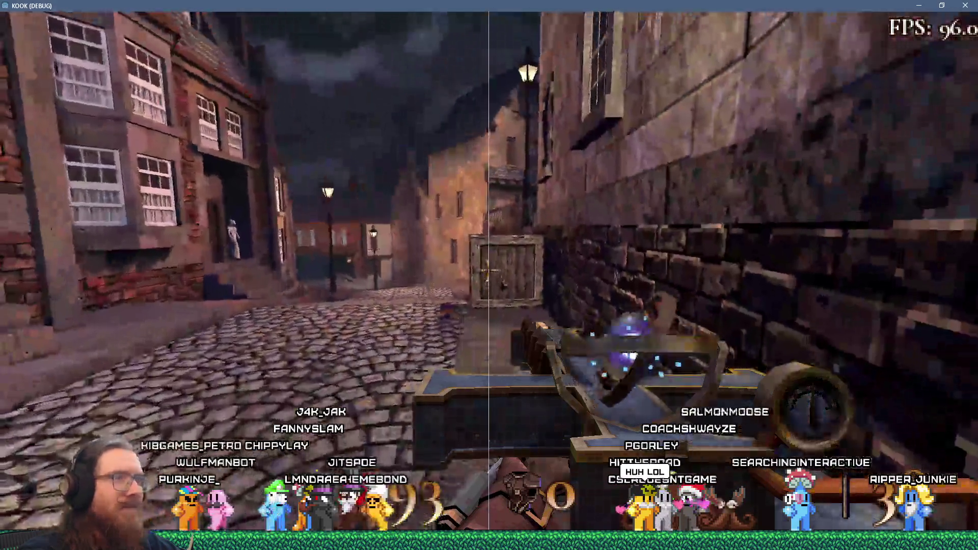
{"action": "left_click", "coordinate": [488, 270]}
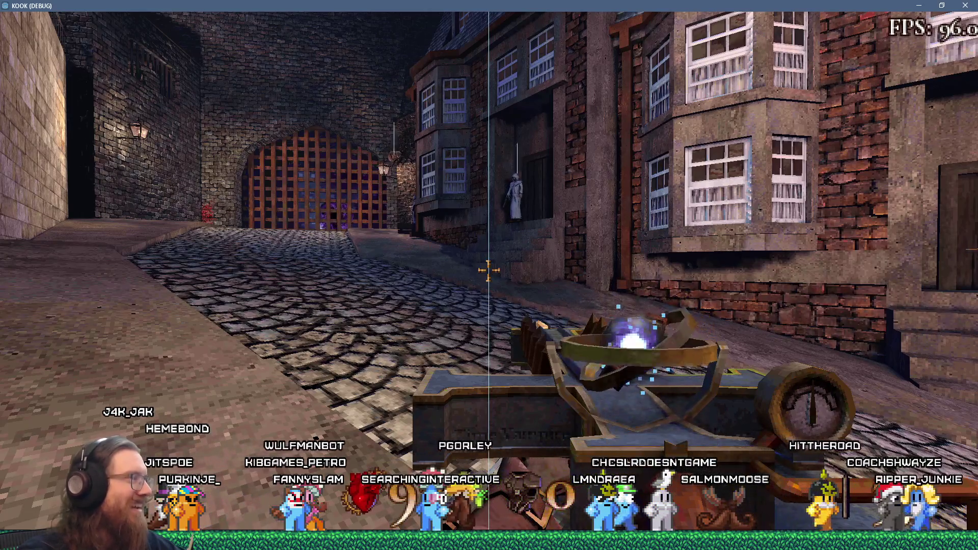
Step: Jump onto the crate and run across the tiled rooftops to the brick house wall
{"action": "key", "text": "w"}
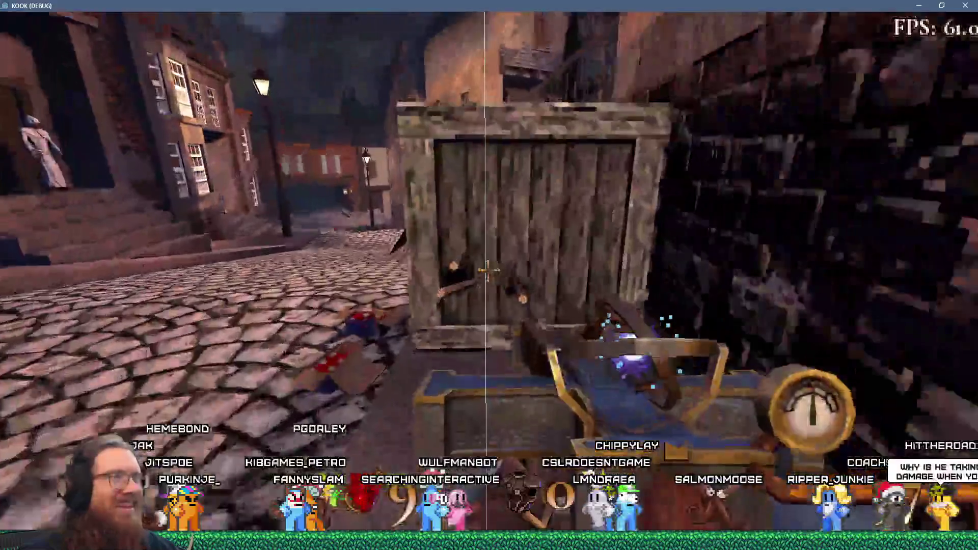
{"action": "key", "text": "space"}
{"action": "key", "text": "w"}
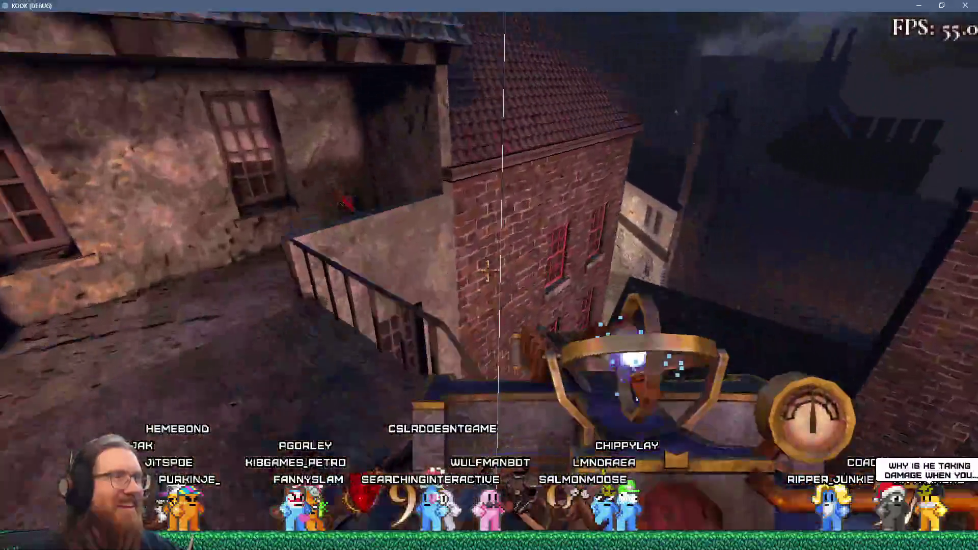
{"action": "key", "text": "w"}
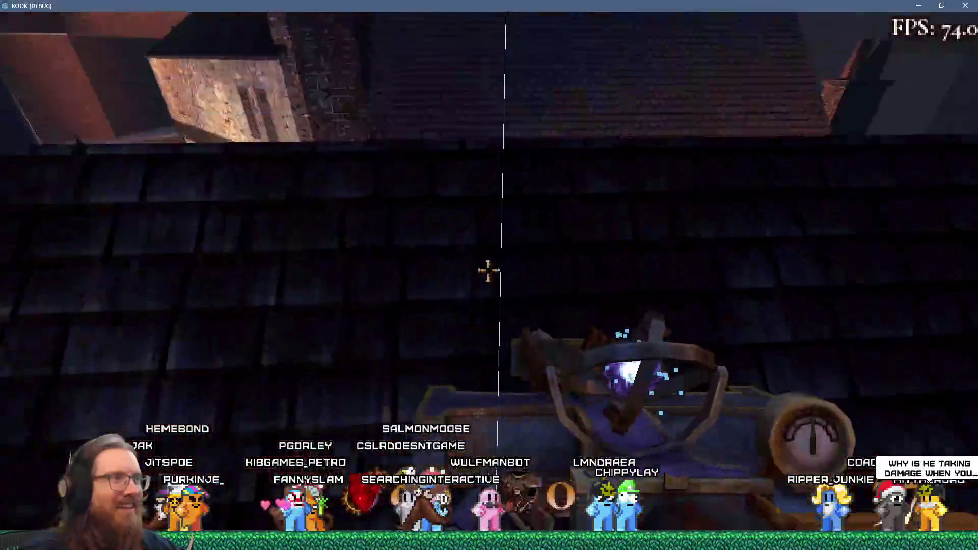
{"action": "key", "text": "w"}
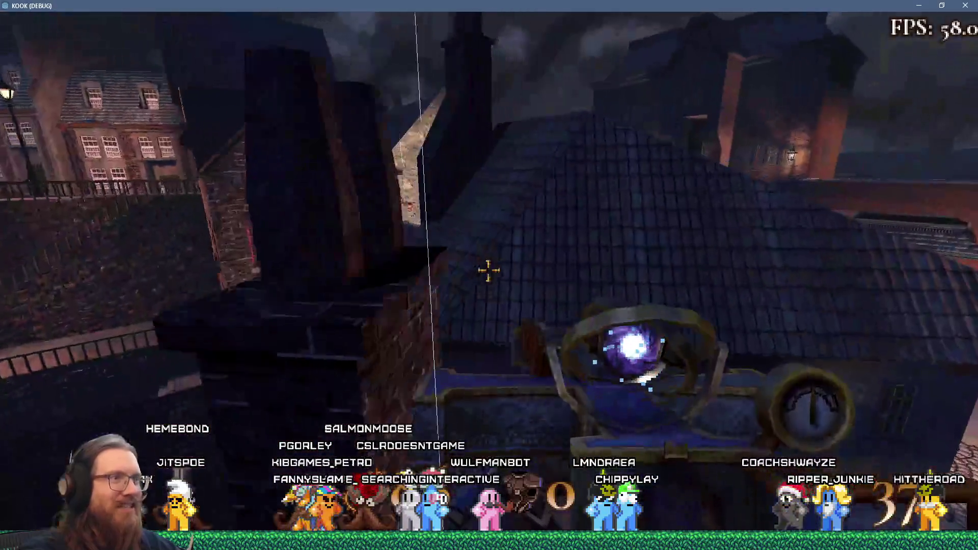
{"action": "key", "text": "w"}
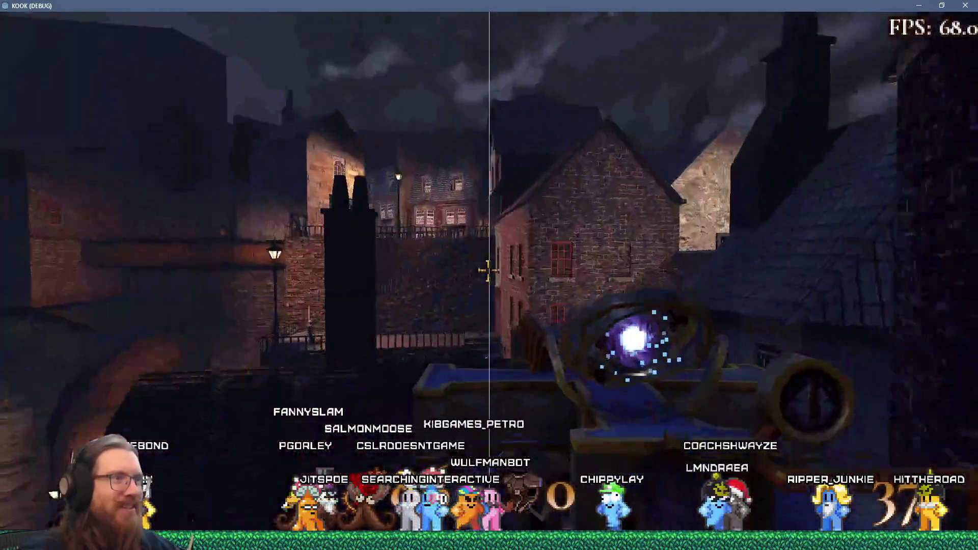
{"action": "key", "text": "w"}
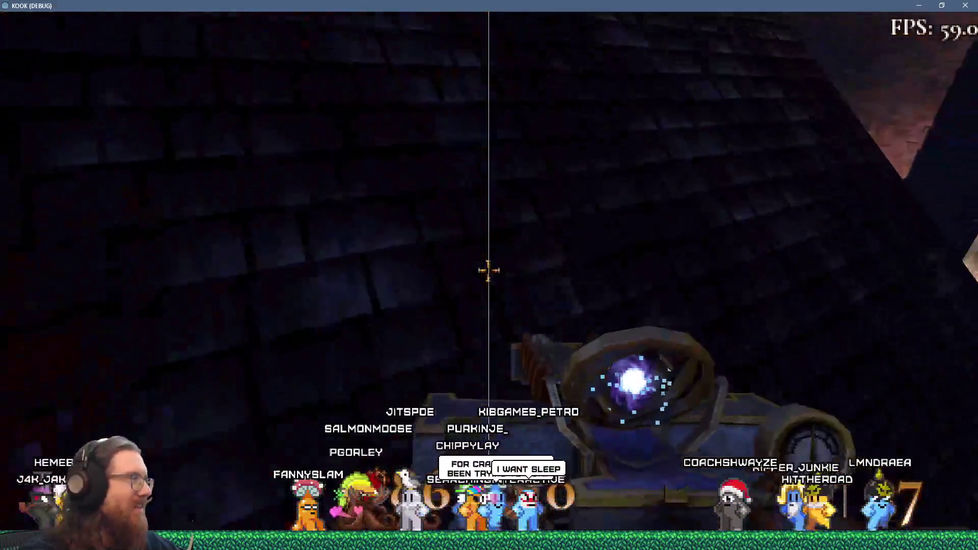
{"action": "key", "text": "w"}
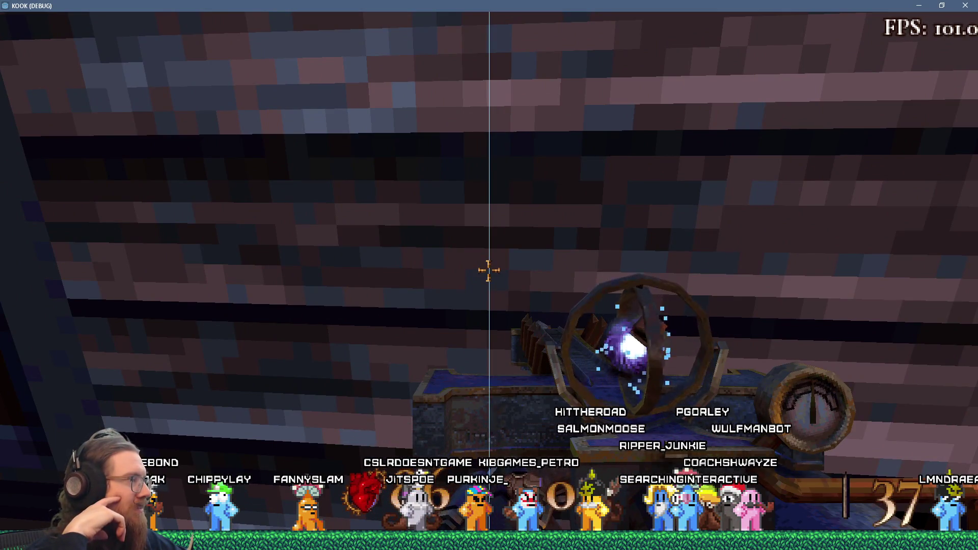
Step: Back away to face the hooded cultists, then go through the dark alley onto the dock
{"action": "key", "text": "s"}
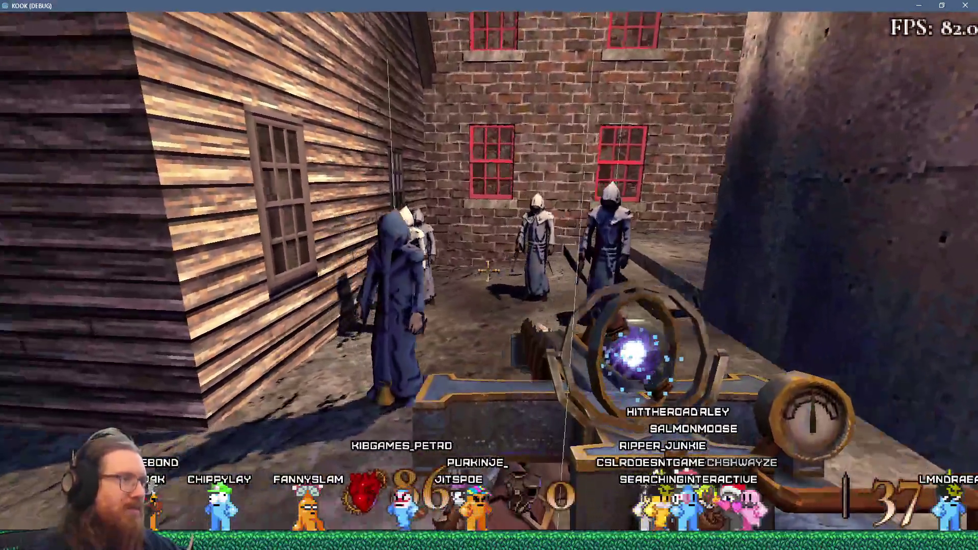
{"action": "key", "text": "w"}
{"action": "key", "text": "w"}
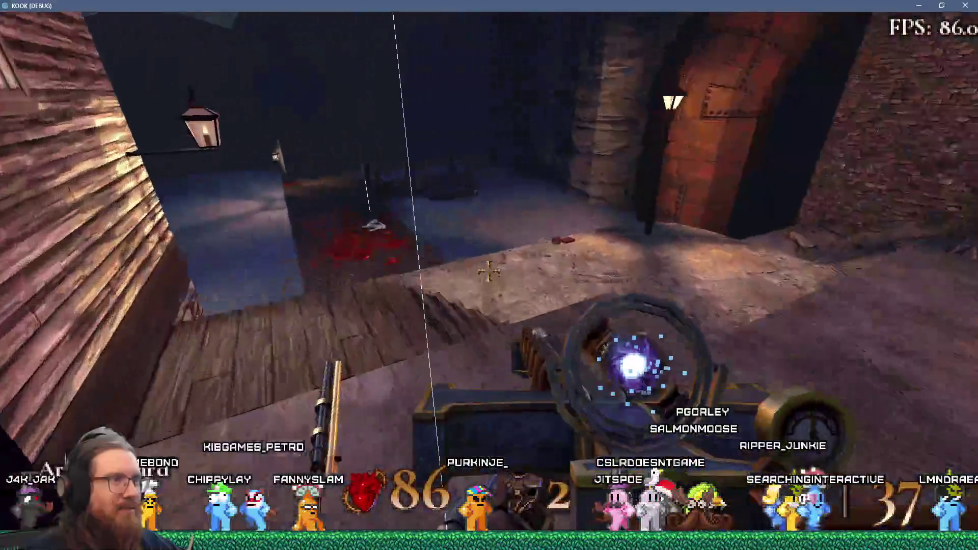
{"action": "key", "text": "w"}
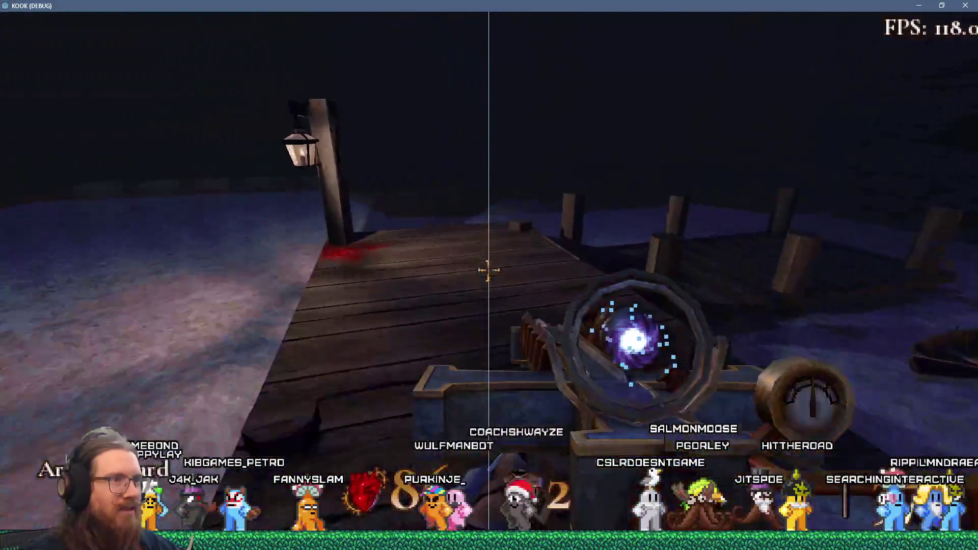
{"action": "key", "text": "w"}
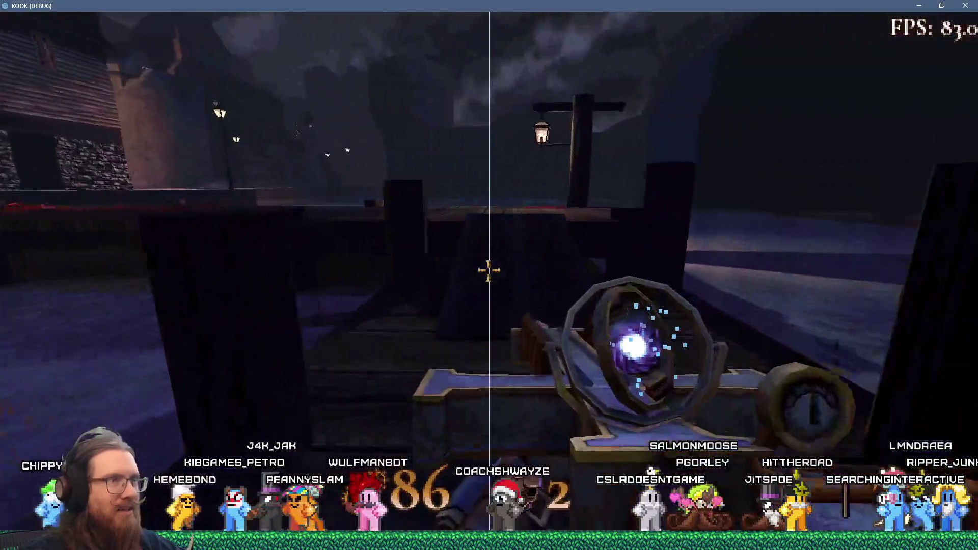
{"action": "key", "text": "w"}
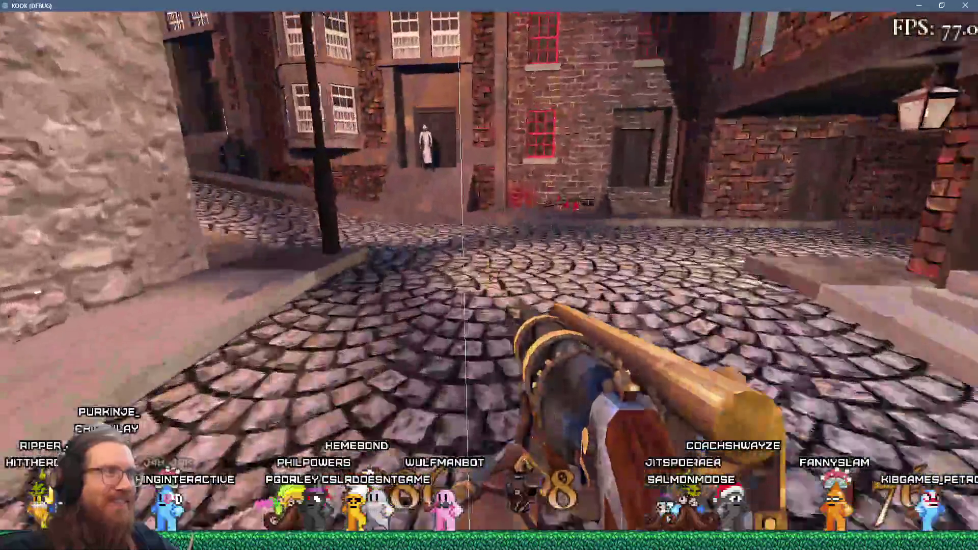
Step: Walk from the portcullis up the cobbled alley and through the archway, firing along the next street
{"action": "key", "text": "w"}
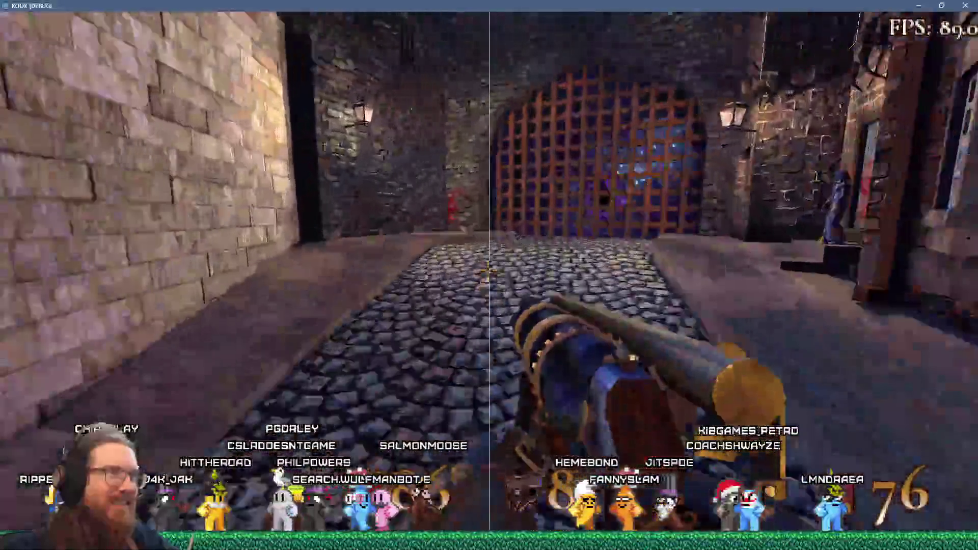
{"action": "key", "text": "w"}
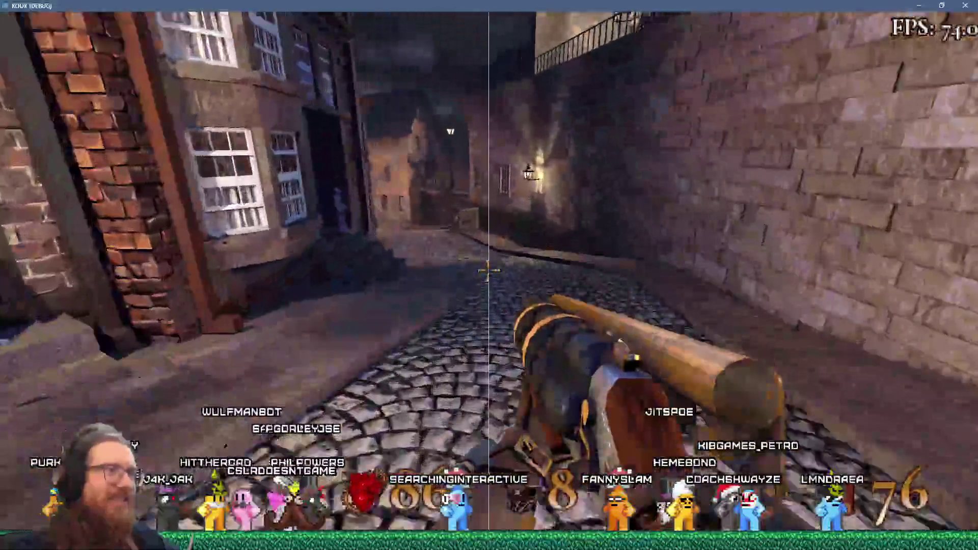
{"action": "key", "text": "w"}
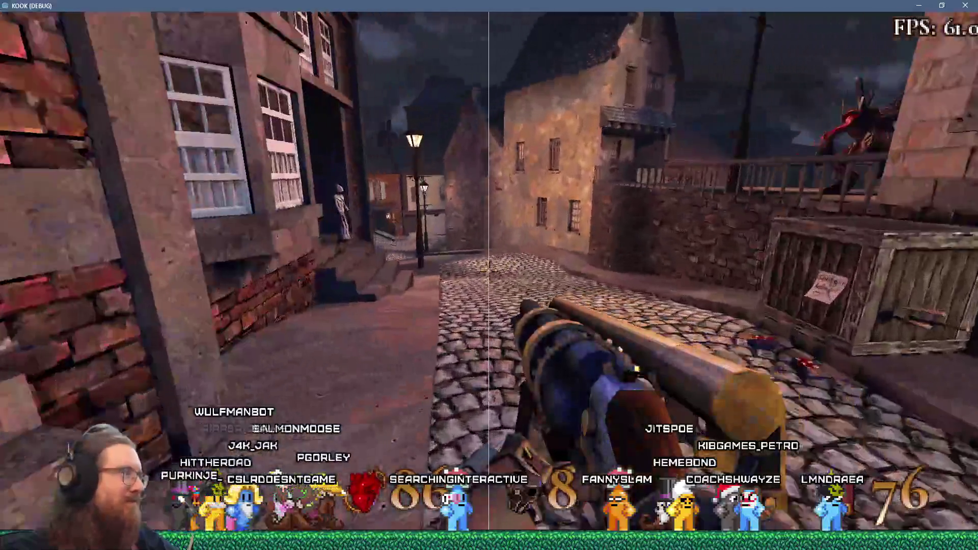
{"action": "key", "text": "w"}
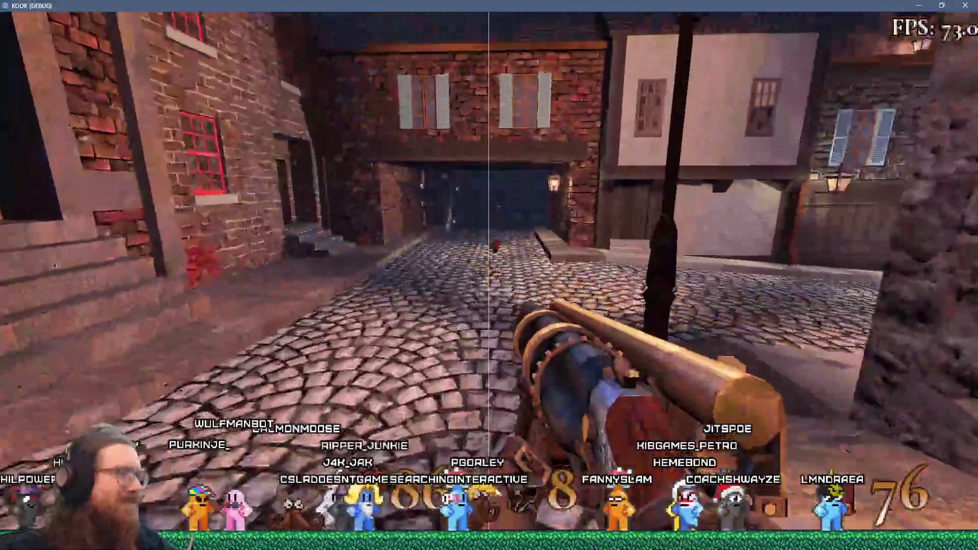
{"action": "key", "text": "w"}
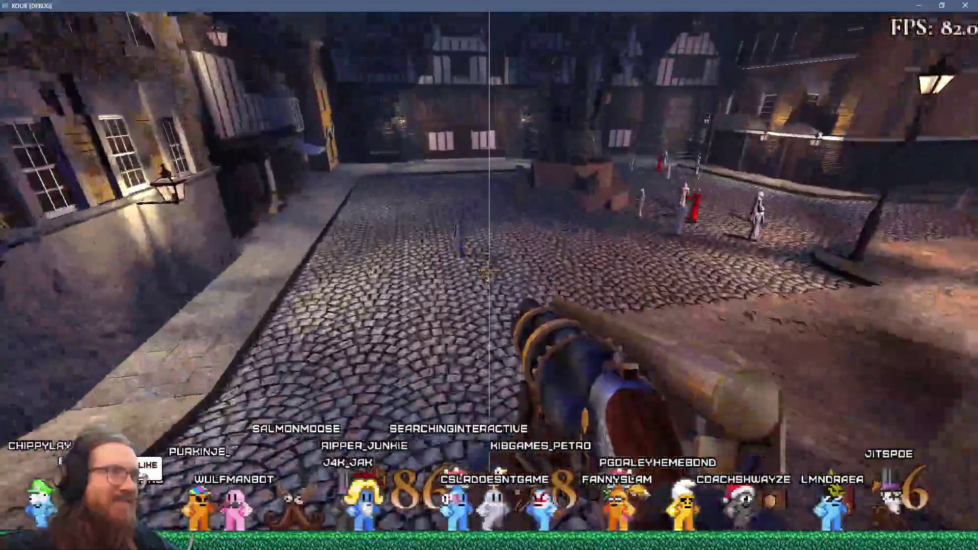
{"action": "key", "text": "w"}
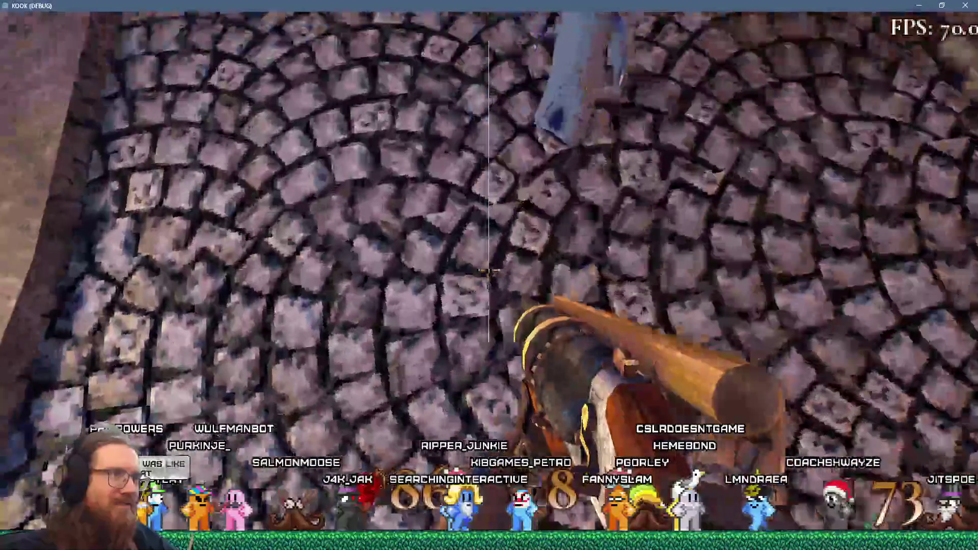
{"action": "left_click", "coordinate": [488, 272]}
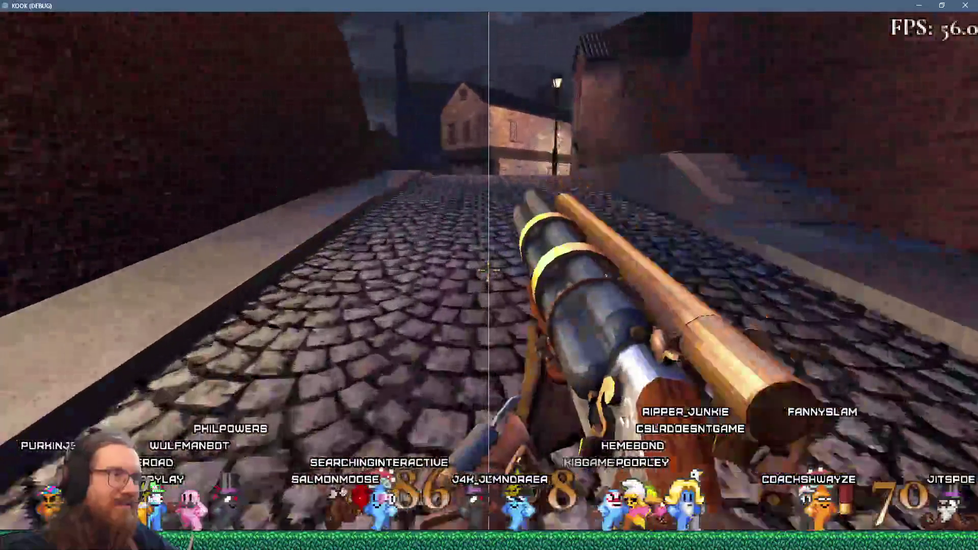
Step: Exit the rock tunnel onto the lit cobbled street and fire down it
{"action": "key", "text": "w"}
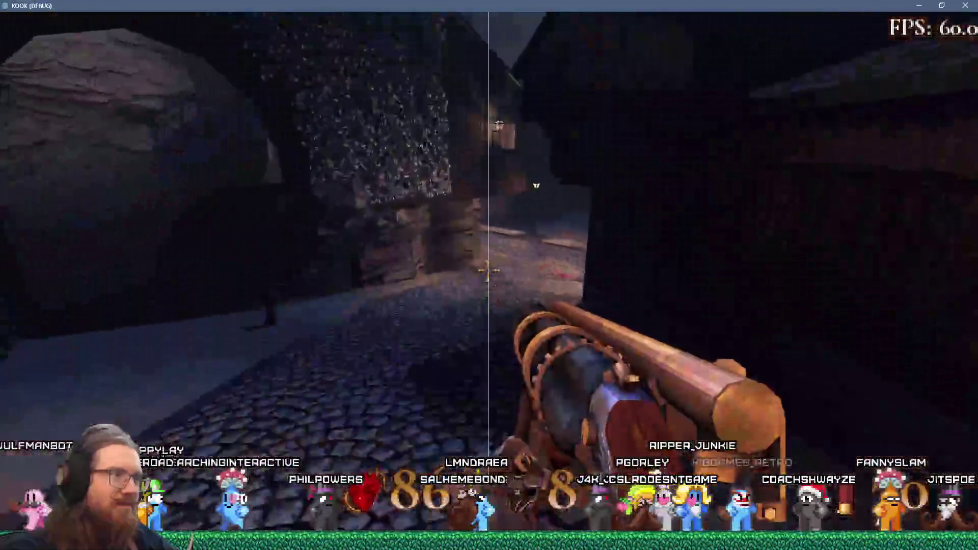
{"action": "key", "text": "w"}
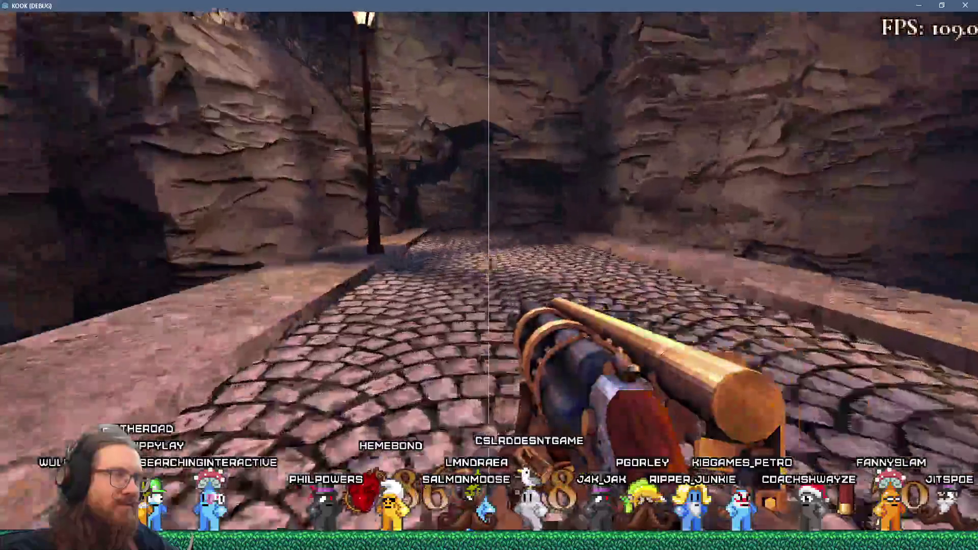
{"action": "key", "text": "w"}
{"action": "left_click", "coordinate": [488, 272]}
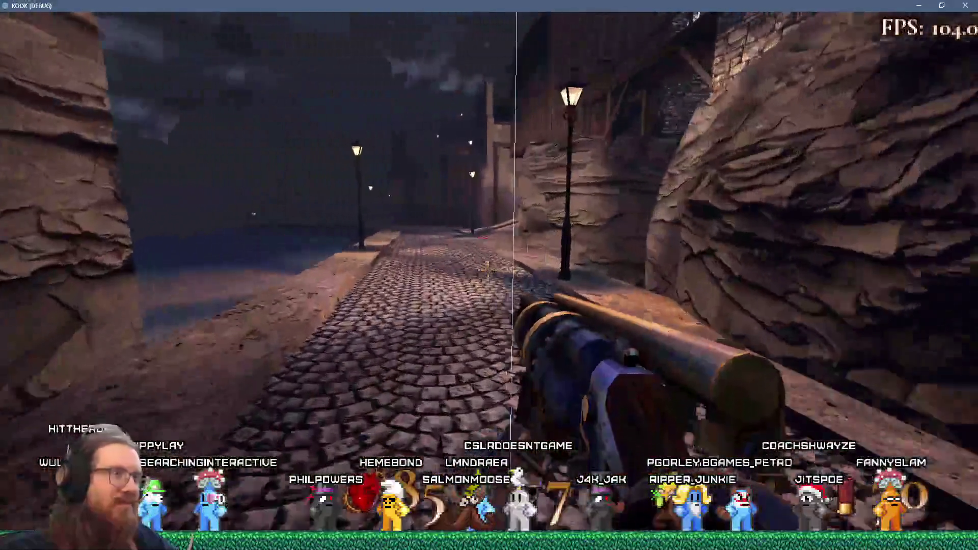
Step: Walk through the archway past the wooden crate onto the balcony and dark tiled rooftops
{"action": "key", "text": "w"}
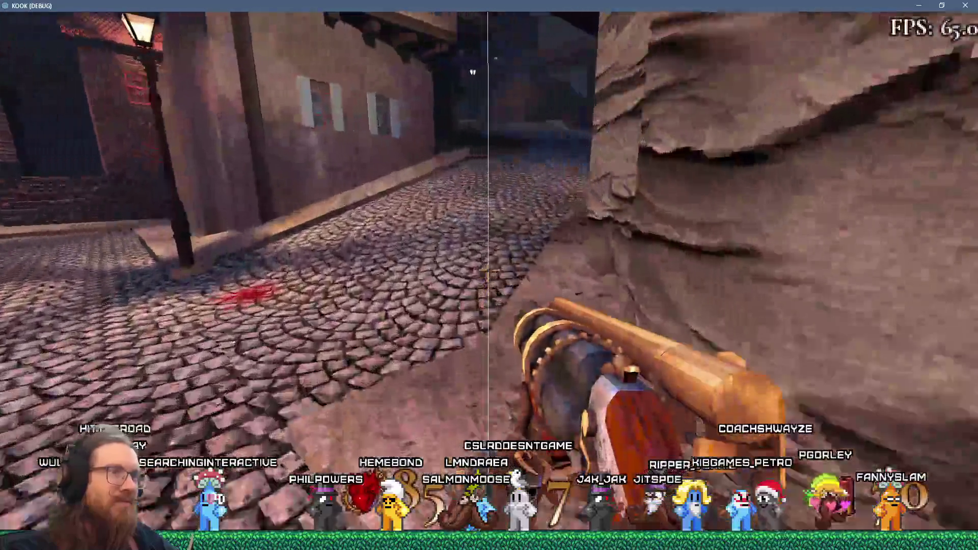
{"action": "key", "text": "w"}
{"action": "key", "text": "w"}
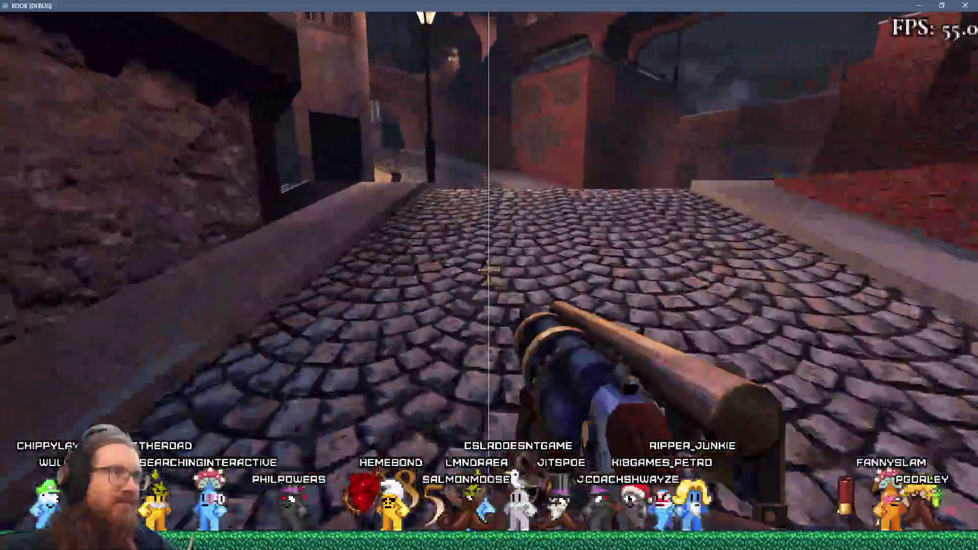
{"action": "key", "text": "w"}
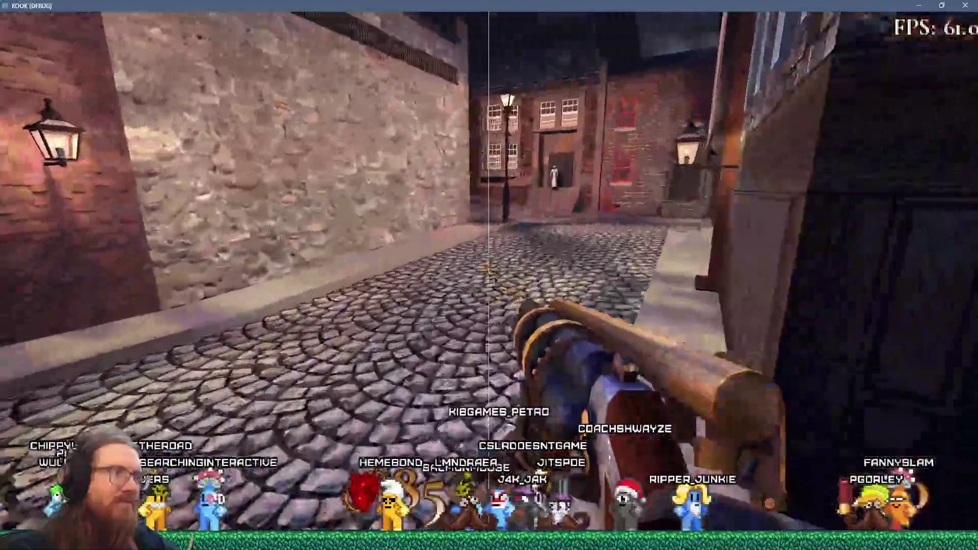
{"action": "key", "text": "w"}
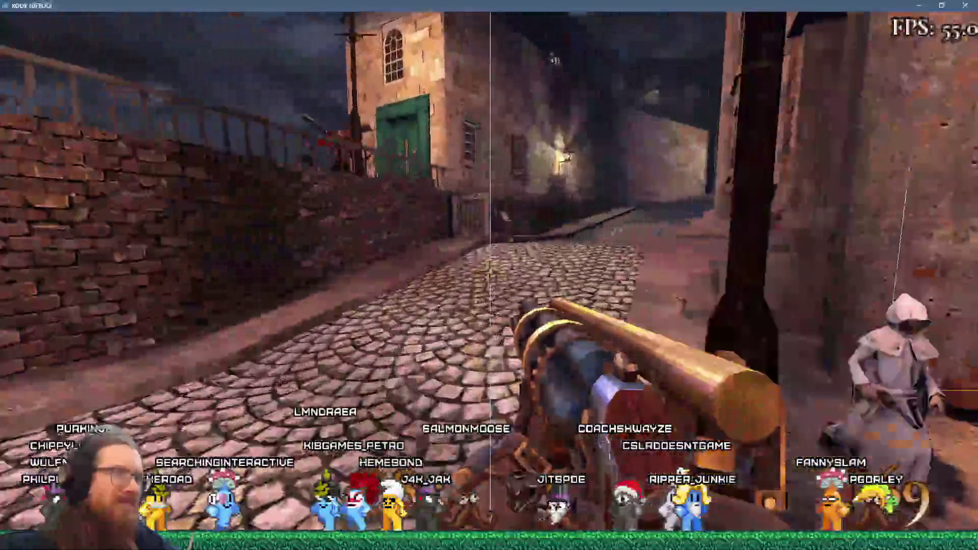
{"action": "key", "text": "w"}
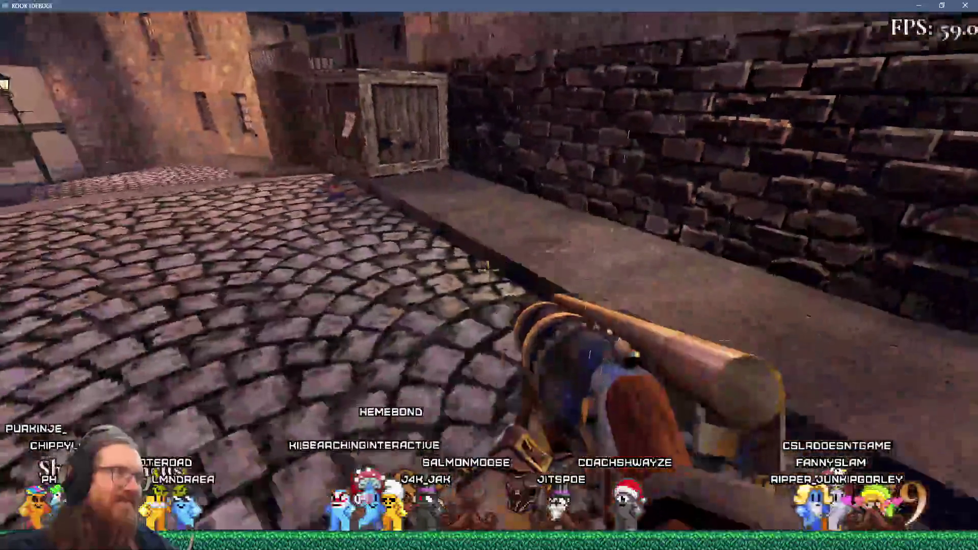
{"action": "key", "text": "w"}
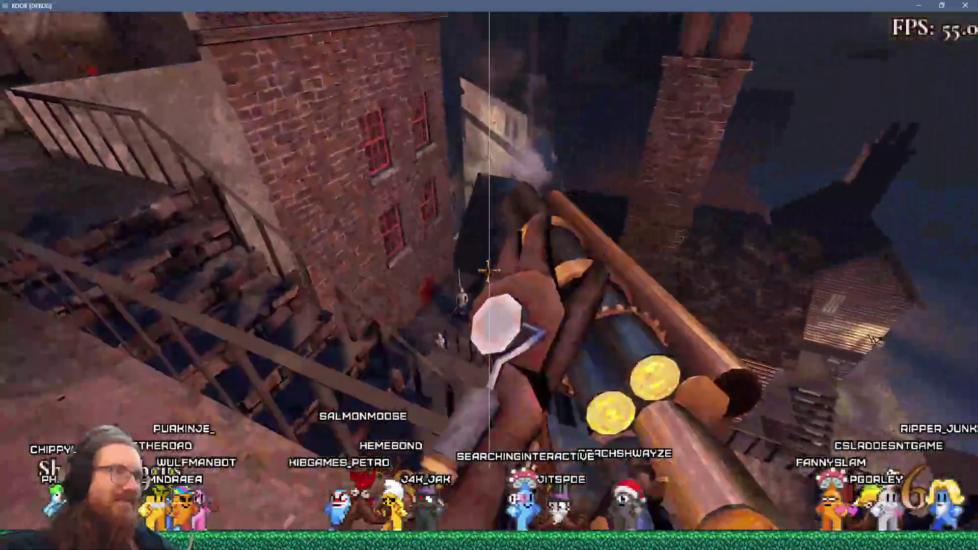
{"action": "key", "text": "w"}
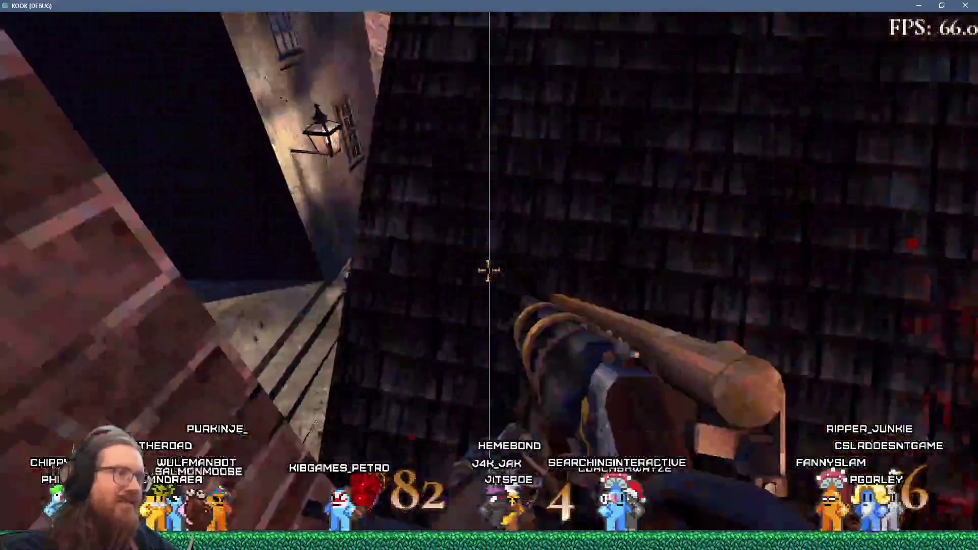
{"action": "key", "text": "w"}
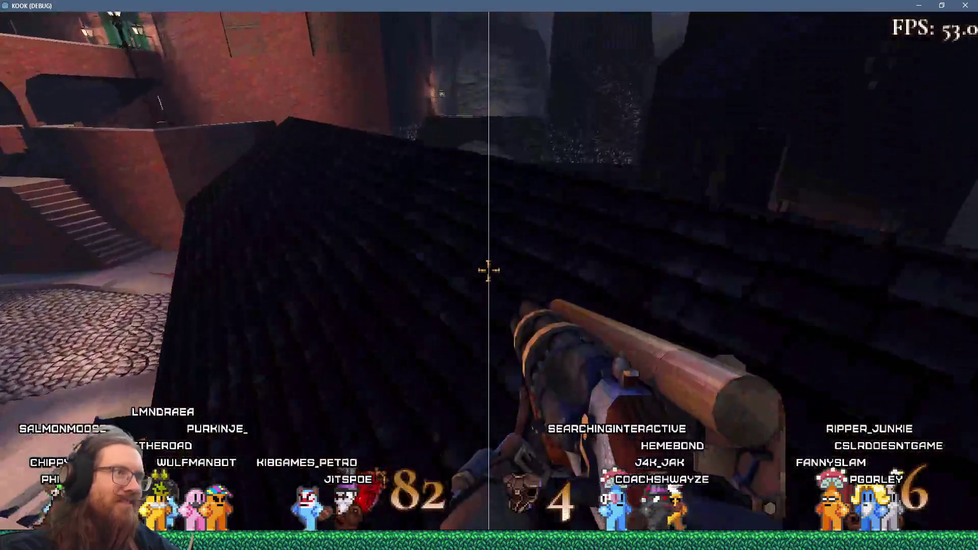
Step: Drop into the alley and shoot the hooded figures by the brick walls
{"action": "key", "text": "w"}
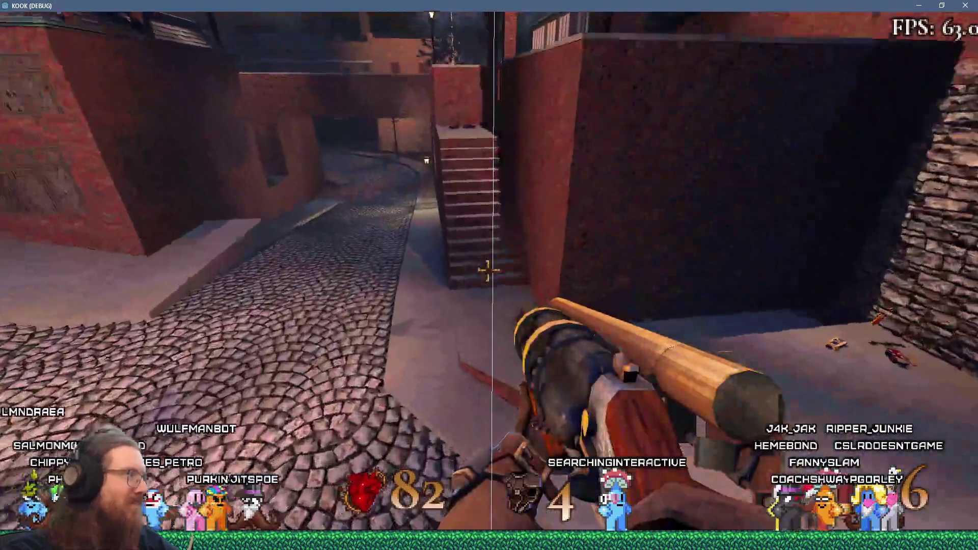
{"action": "left_click", "coordinate": [488, 270]}
{"action": "key", "text": "w"}
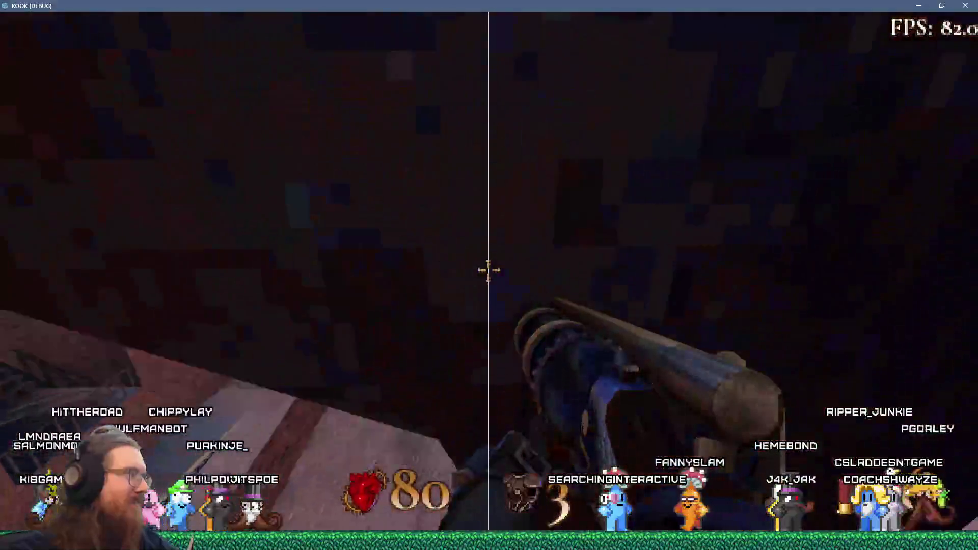
{"action": "key", "text": "w"}
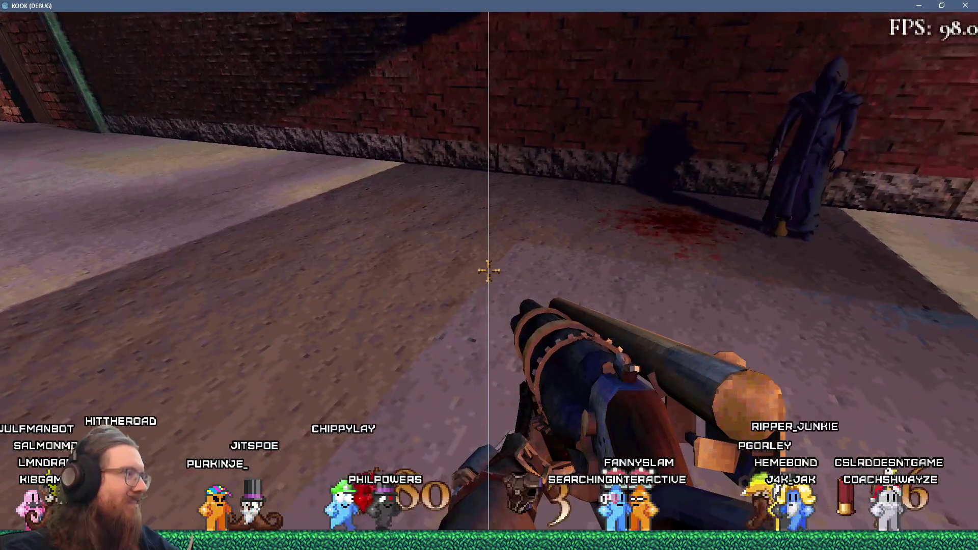
{"action": "key", "text": "w"}
{"action": "left_click", "coordinate": [488, 270]}
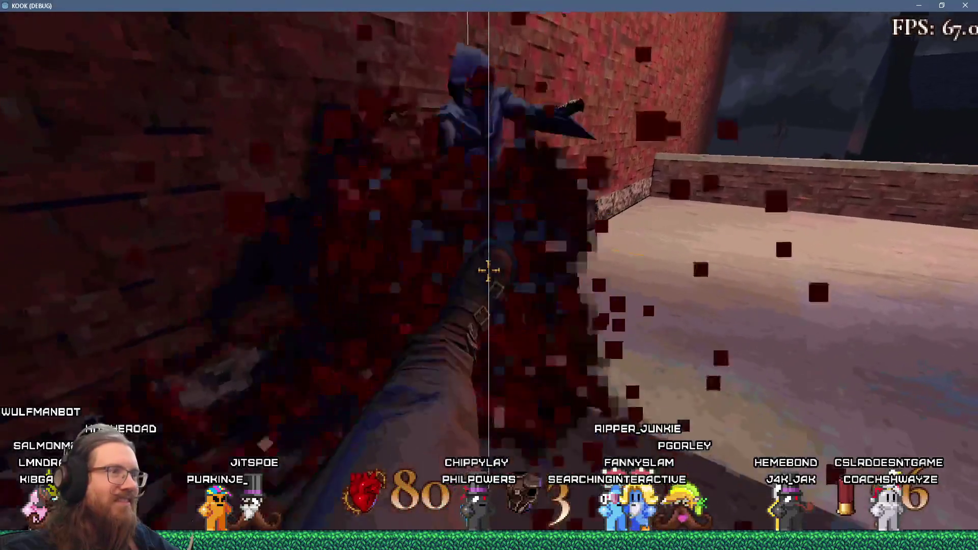
{"action": "left_click", "coordinate": [488, 270]}
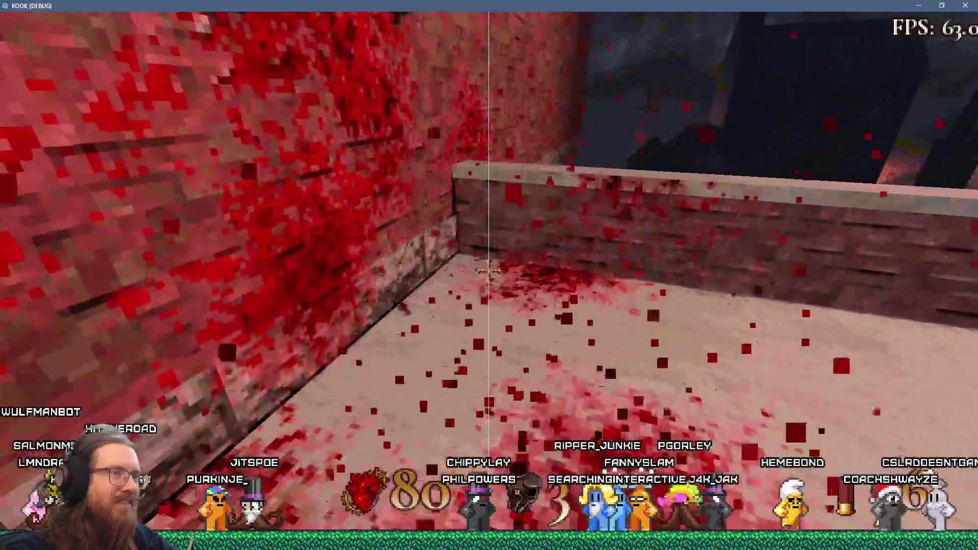
{"action": "key", "text": "w"}
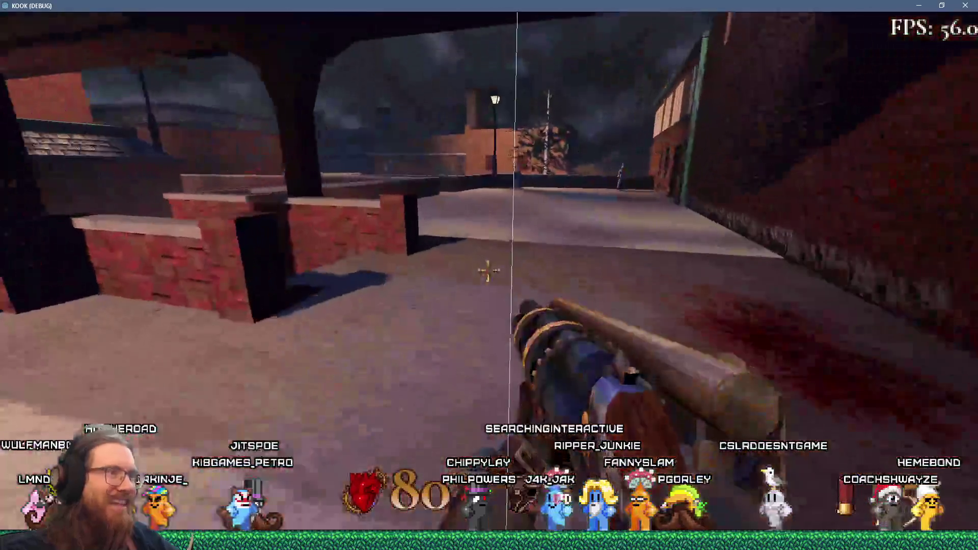
{"action": "key", "text": "w"}
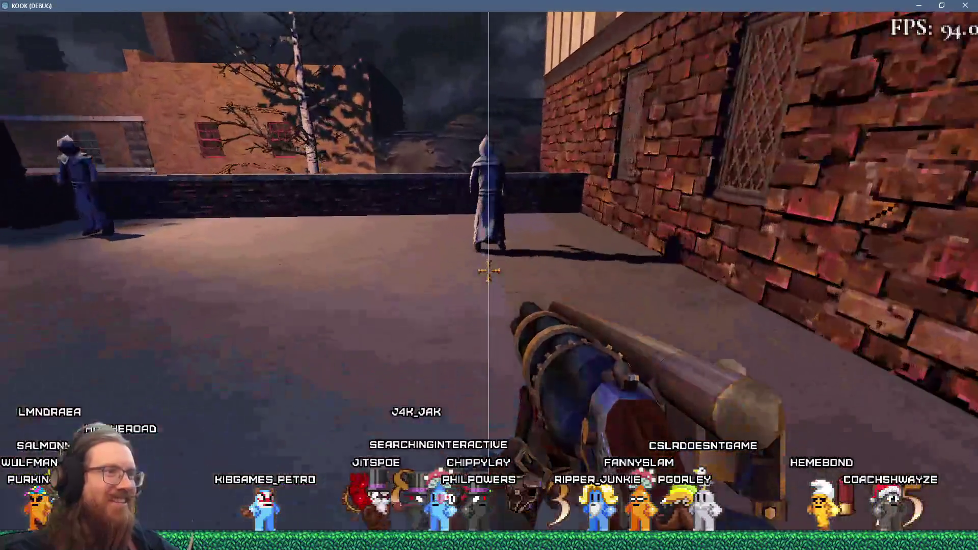
Step: Switch to weapon 1, shoot the rooftop cultist, then kick and shoot another
{"action": "key", "text": "1"}
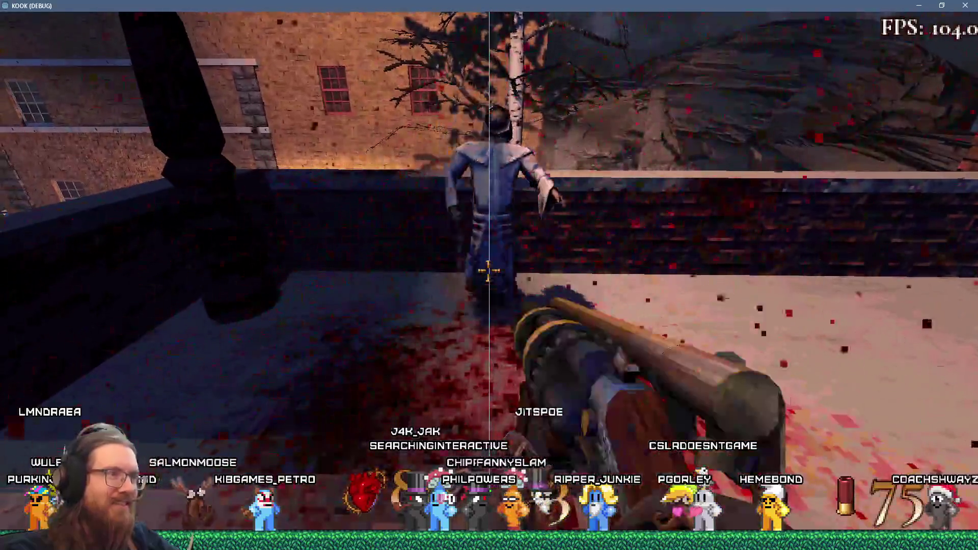
{"action": "key", "text": "w"}
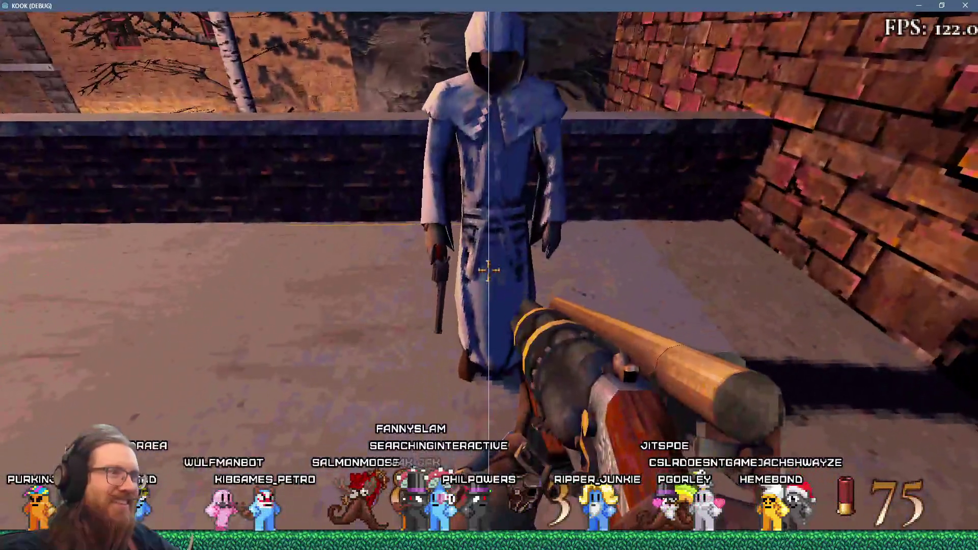
{"action": "left_click", "coordinate": [488, 270]}
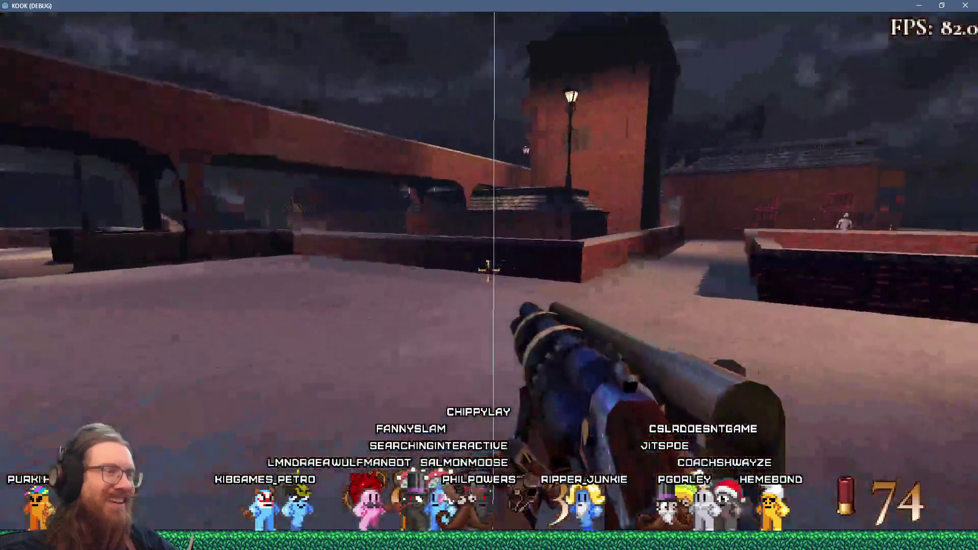
{"action": "key", "text": "w"}
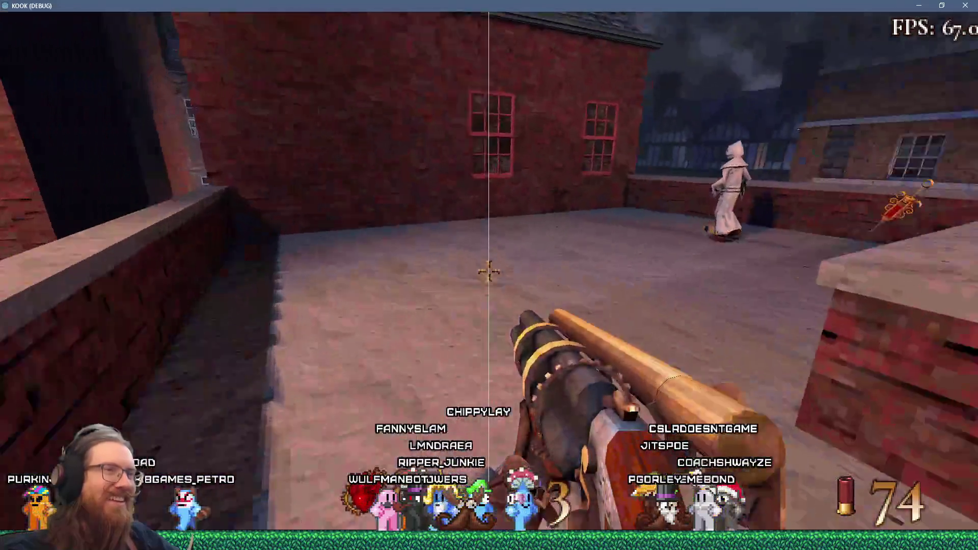
{"action": "key", "text": "w"}
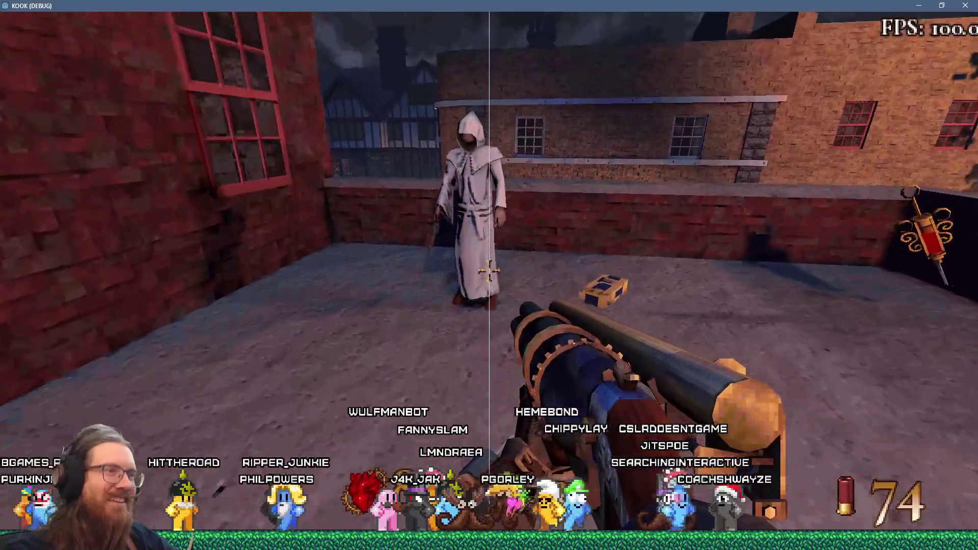
{"action": "key", "text": "f"}
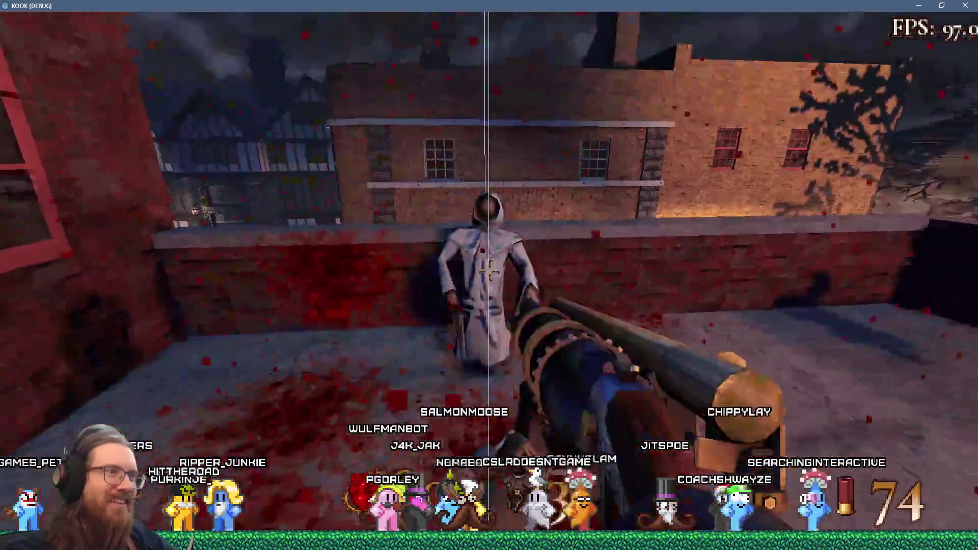
{"action": "left_click", "coordinate": [487, 271]}
Step: Drop into the fountain plaza, climb the alley stairs to the cobbled street, and open the console
{"action": "key", "text": "w"}
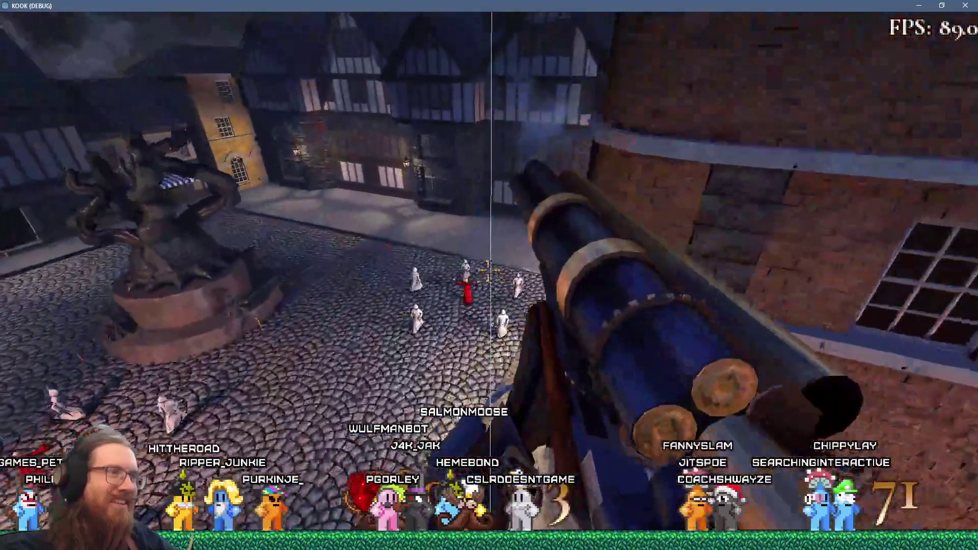
{"action": "key", "text": "w"}
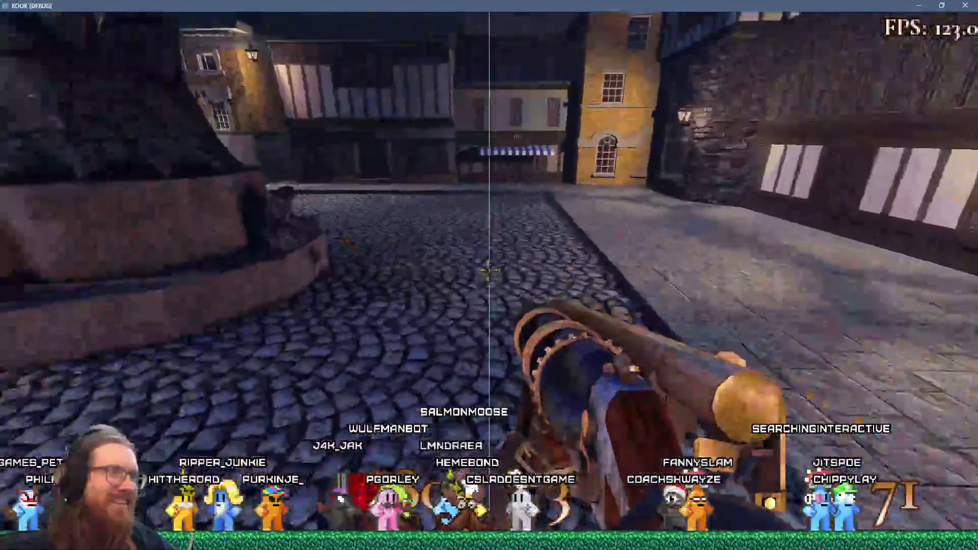
{"action": "key", "text": "w"}
{"action": "key", "text": "w"}
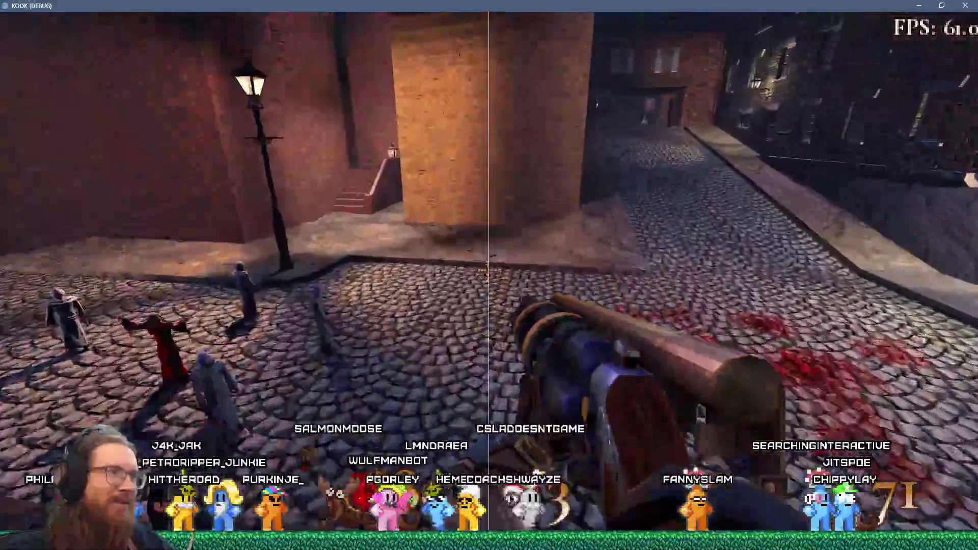
{"action": "key", "text": "w"}
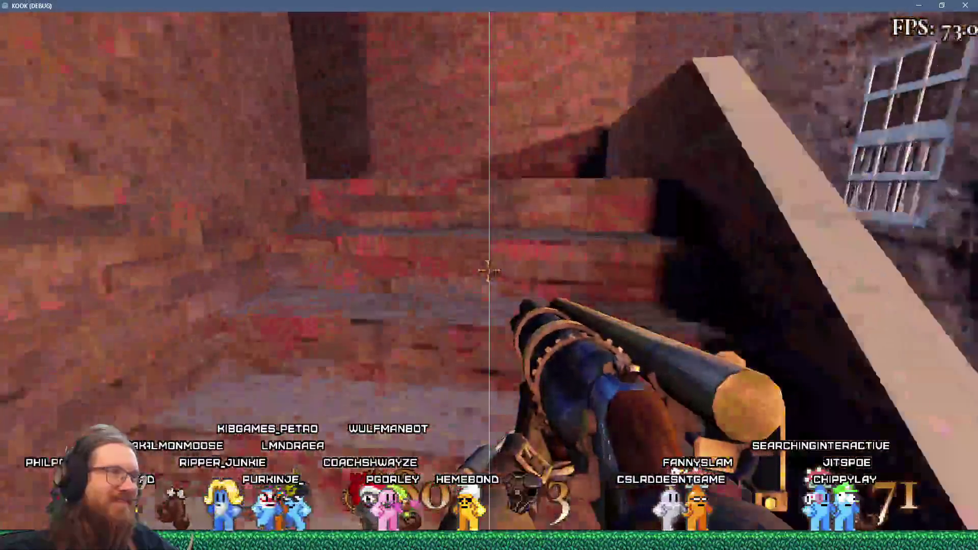
{"action": "key", "text": "w"}
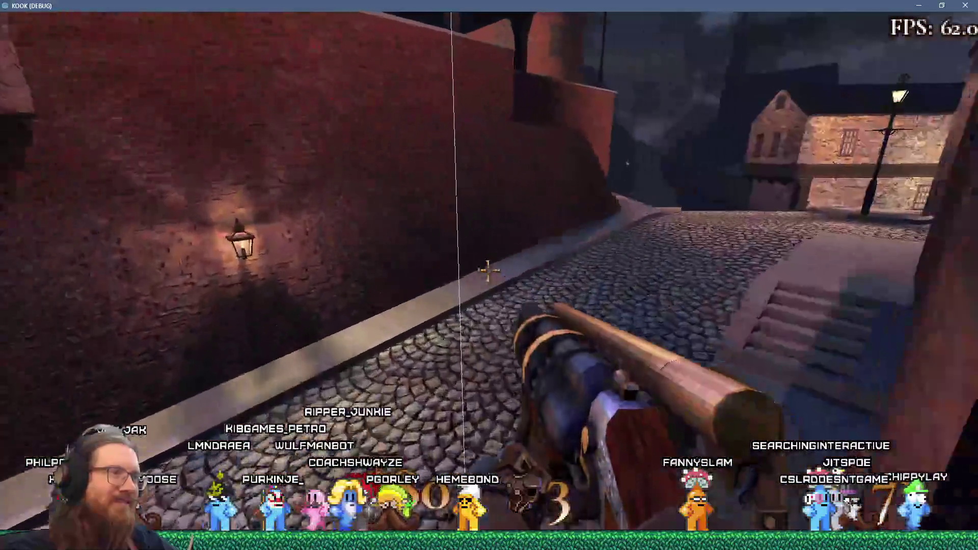
{"action": "key", "text": "w"}
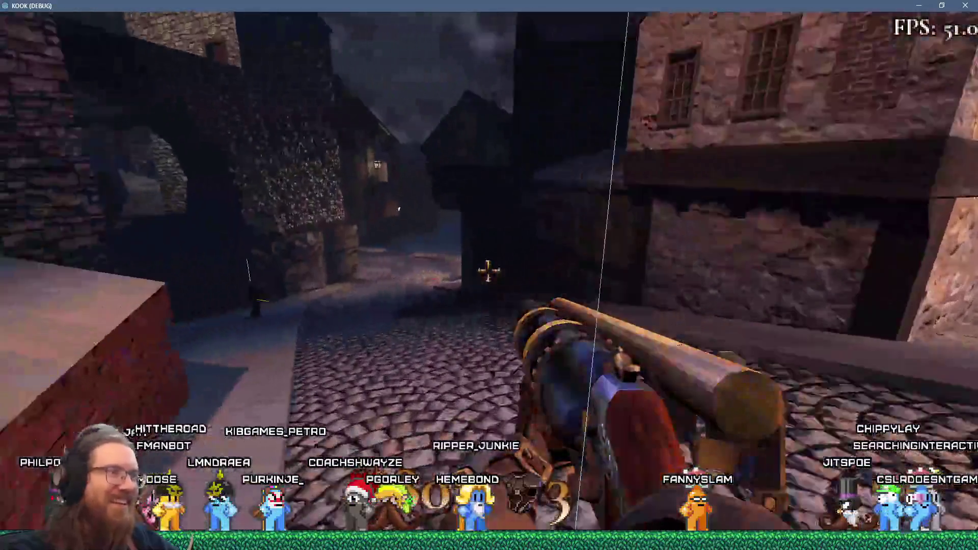
{"action": "key", "text": "w"}
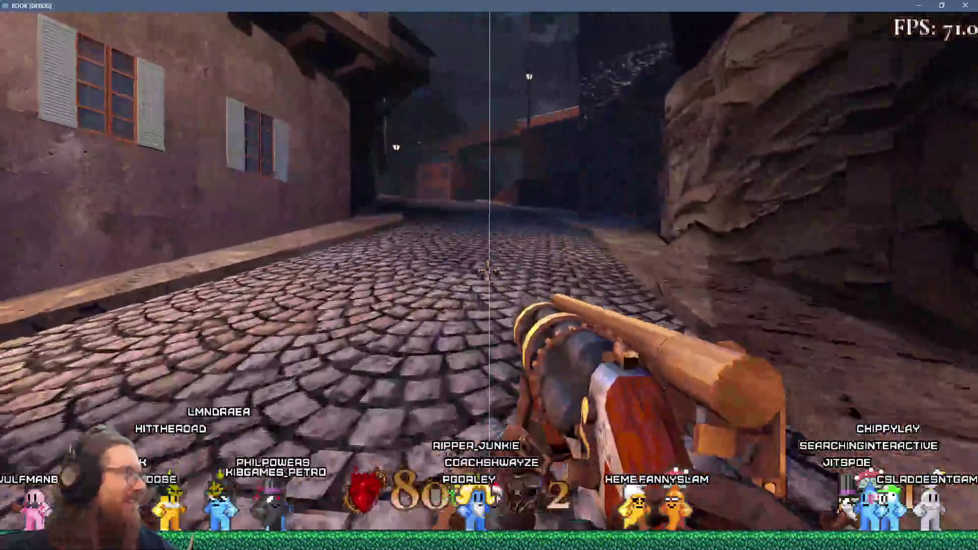
{"action": "key", "text": "grave"}
{"action": "type", "text": "quit"}
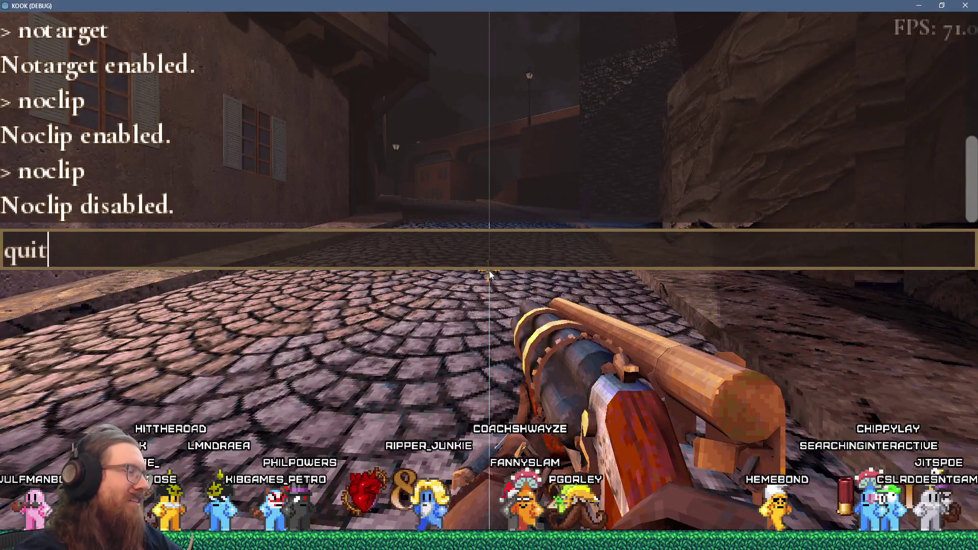
Step: Run quit to close the game, glance at LibreOffice Calc, and return to Godot
{"action": "key", "text": "Return"}
{"action": "key", "text": "alt+Tab"}
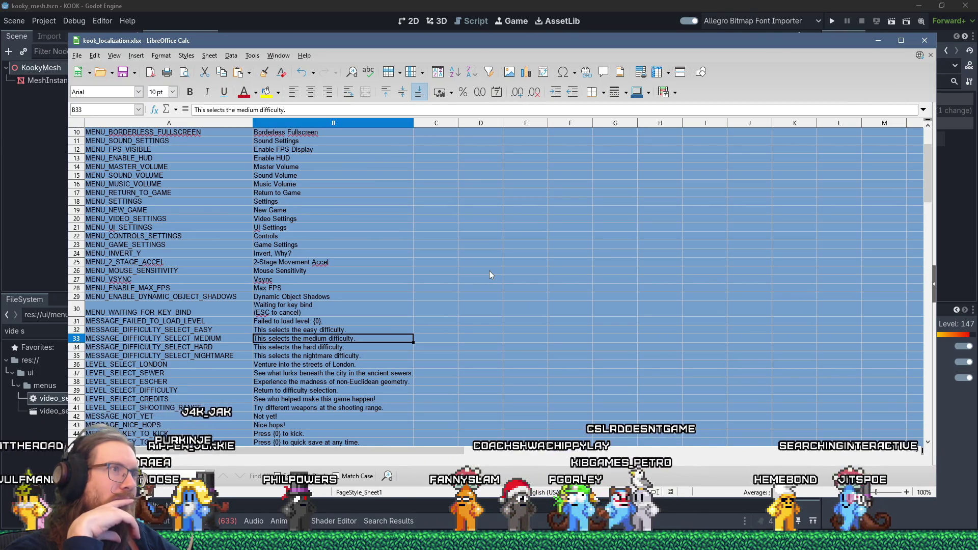
{"action": "key", "text": "alt+Tab"}
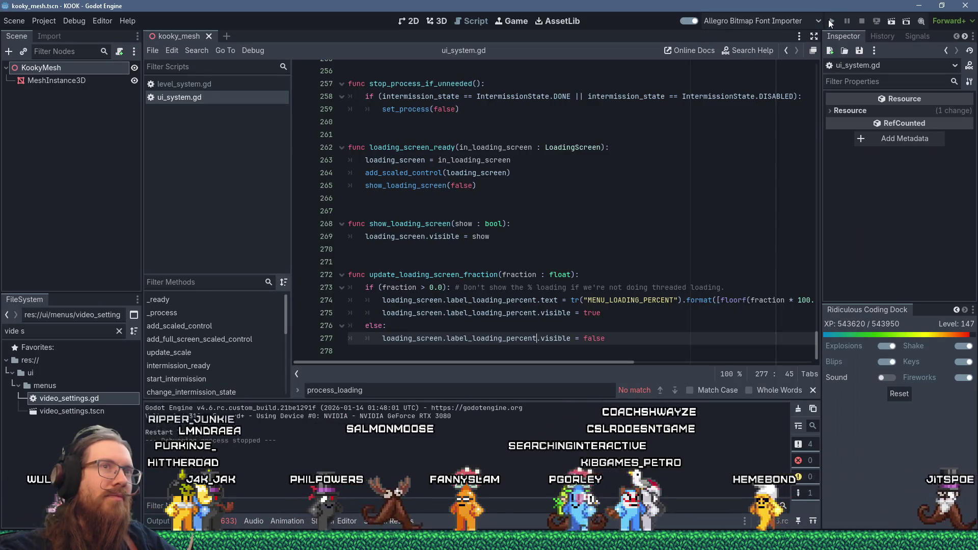
Step: Relaunch the game from Godot, then bring up kook_localization.xlsx and its File menu
{"action": "left_click", "coordinate": [828, 20]}
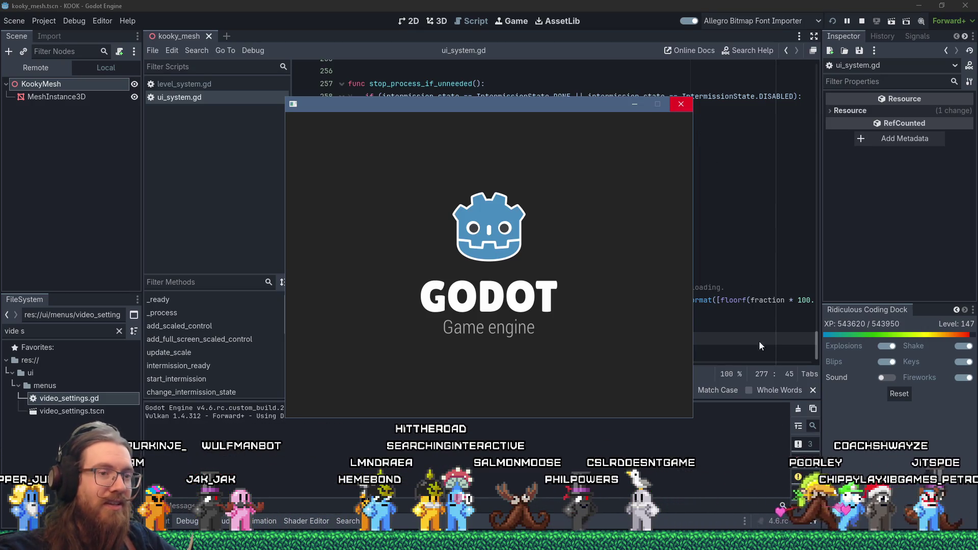
{"action": "key", "text": "alt+Tab"}
{"action": "left_click", "coordinate": [77, 55]}
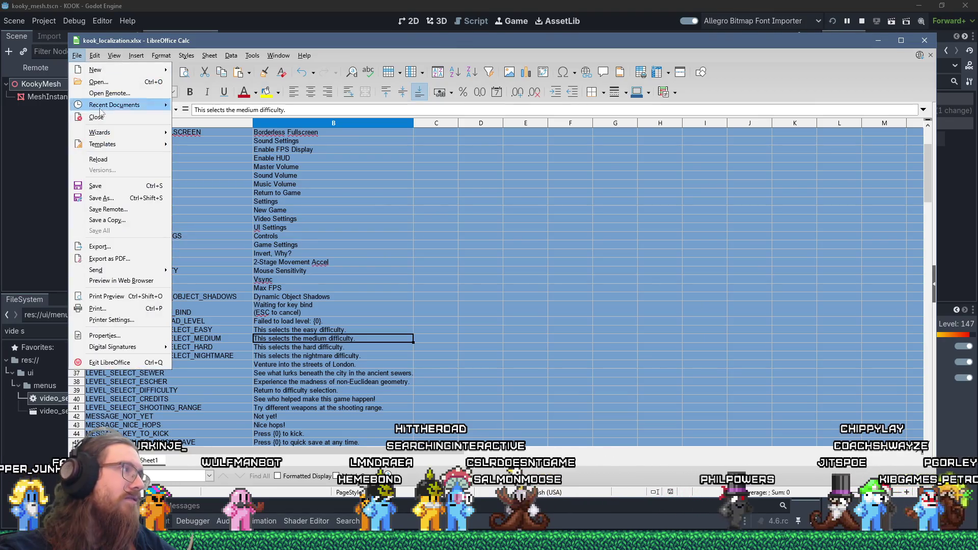
Step: Save a Text CSV copy as kook_localization.csv, replacing the existing file and accepting the export settings
{"action": "left_click", "coordinate": [108, 220]}
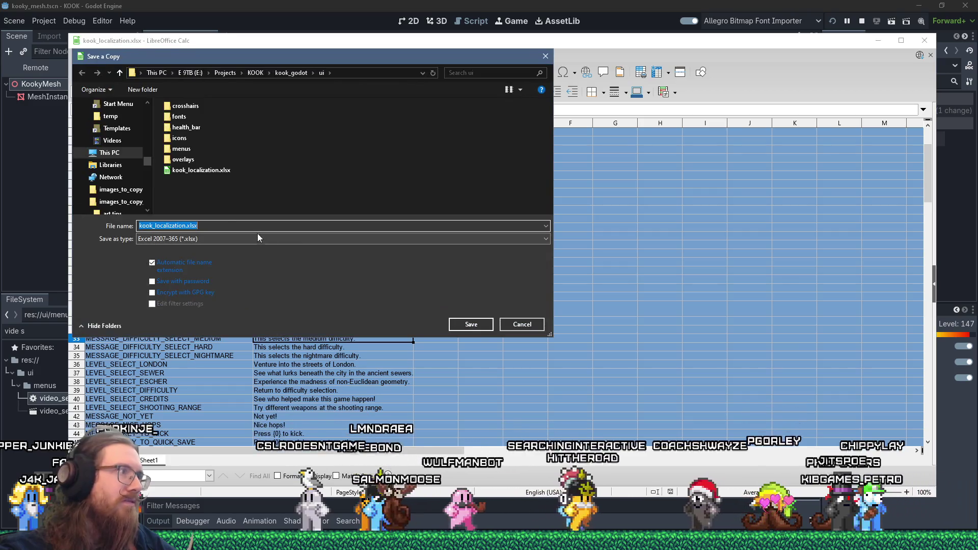
{"action": "left_click", "coordinate": [192, 239]}
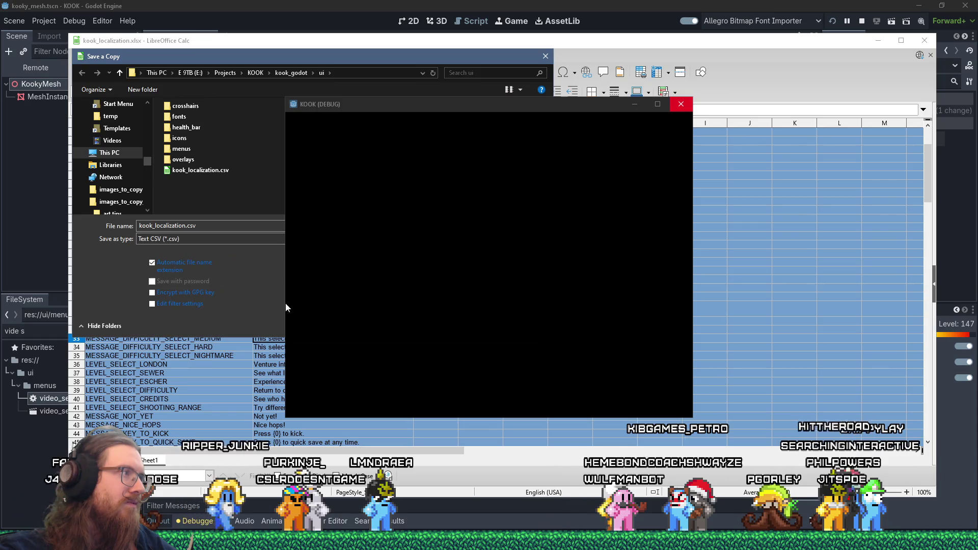
{"action": "left_click", "coordinate": [286, 334]}
{"action": "left_click", "coordinate": [680, 107]}
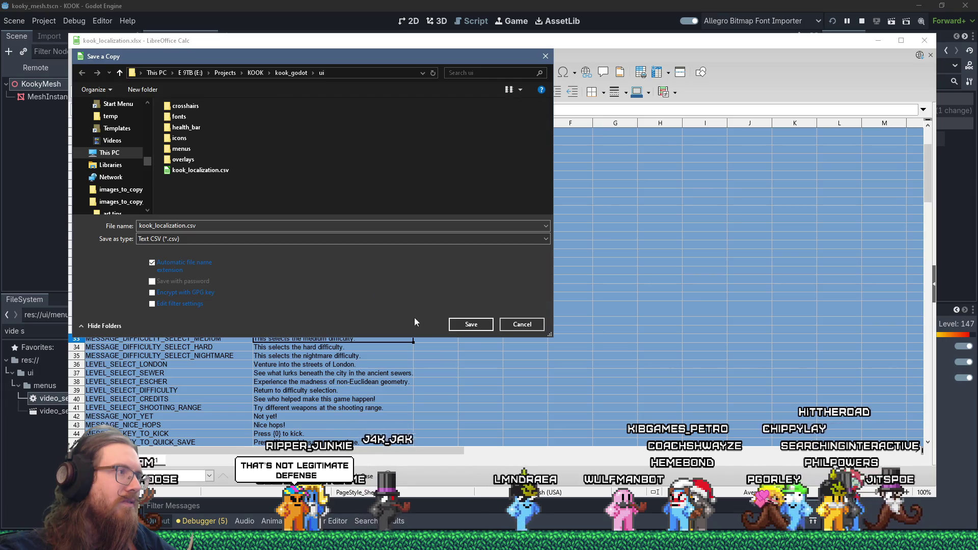
{"action": "left_click", "coordinate": [464, 326]}
{"action": "left_click", "coordinate": [508, 270]}
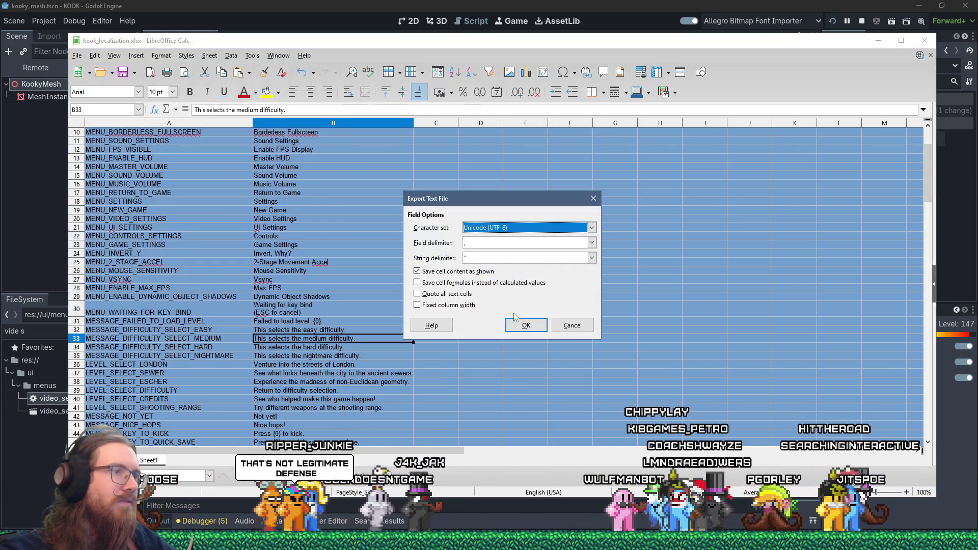
{"action": "left_click", "coordinate": [518, 326]}
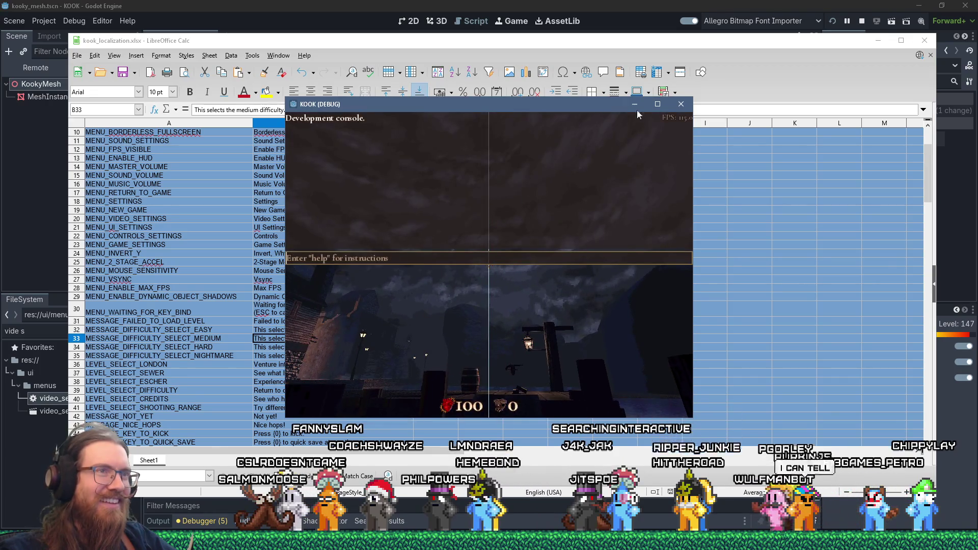
Step: Close the stalled KOOK window, rerun the project from Godot, and open the in-game console
{"action": "left_click", "coordinate": [657, 104]}
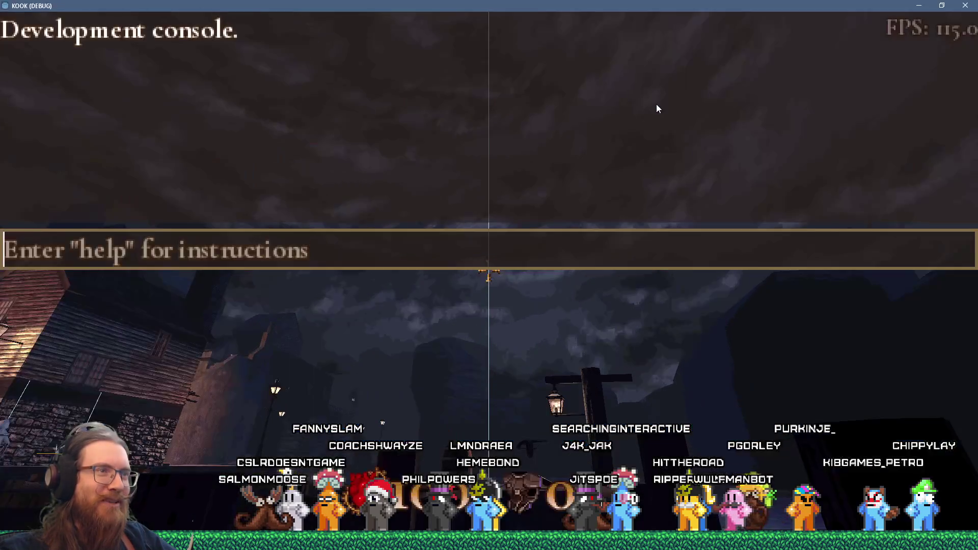
{"action": "left_click", "coordinate": [964, 5]}
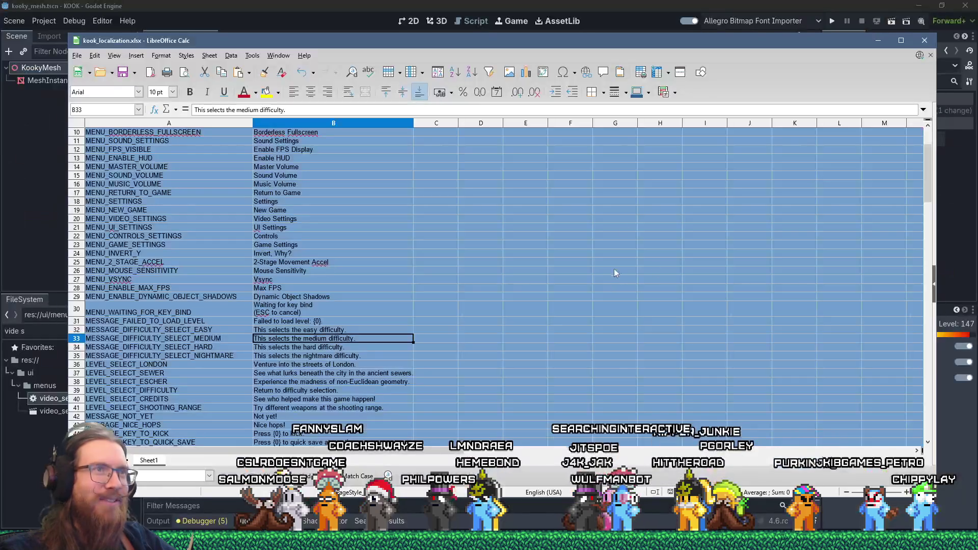
{"action": "left_click", "coordinate": [670, 5]}
{"action": "left_click", "coordinate": [818, 21]}
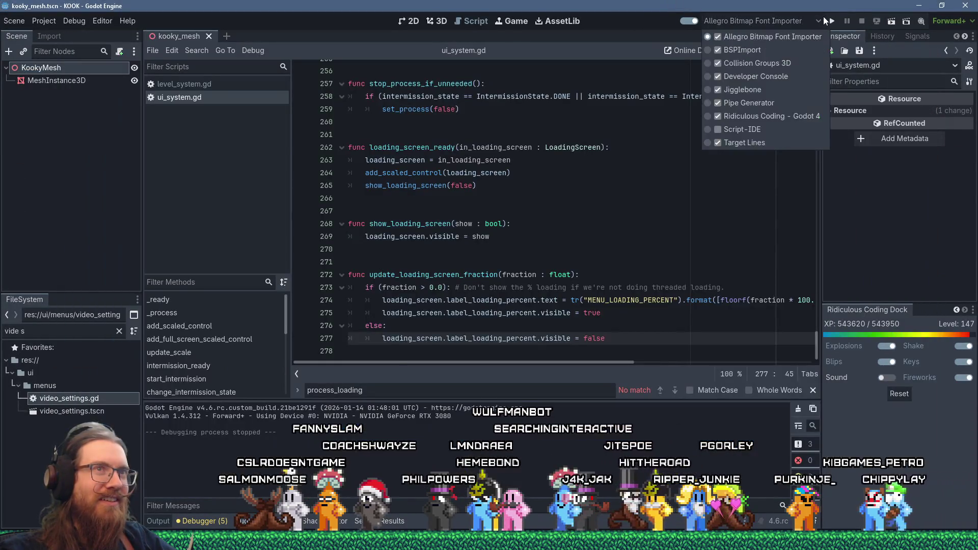
{"action": "left_click", "coordinate": [829, 16]}
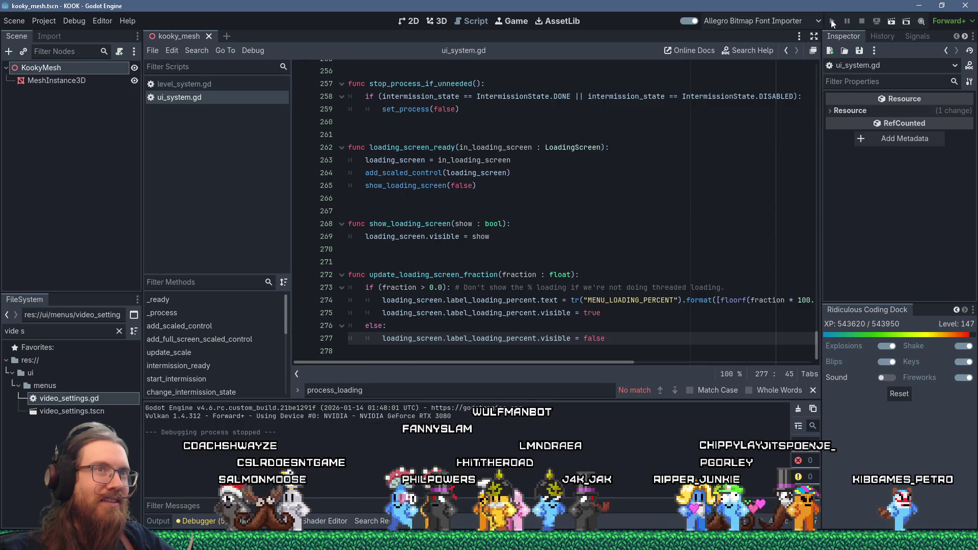
{"action": "left_click", "coordinate": [830, 20]}
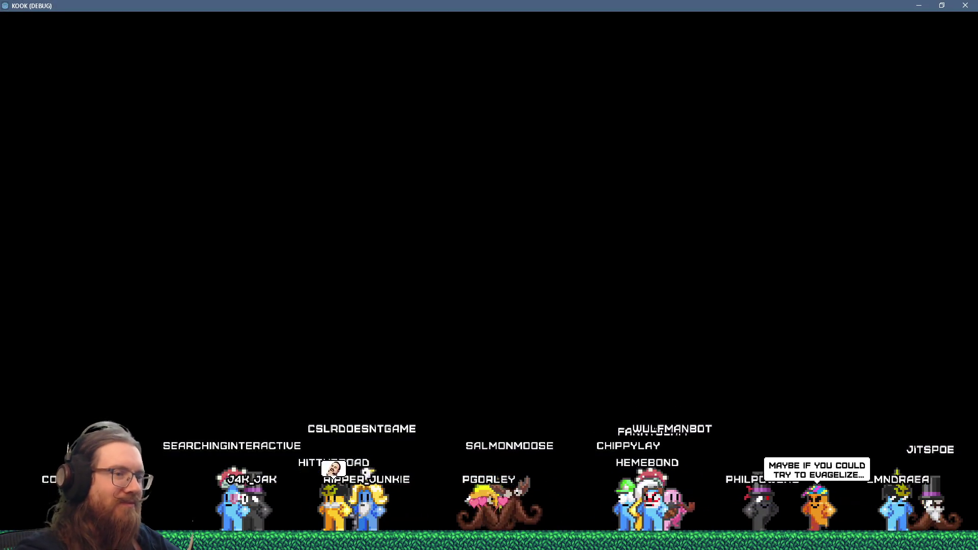
{"action": "key", "text": "grave"}
Step: Run 'map blarg', inspect loading_level_path at the level_system.gd breakpoint, then continue execution
{"action": "type", "text": "map blarg"}
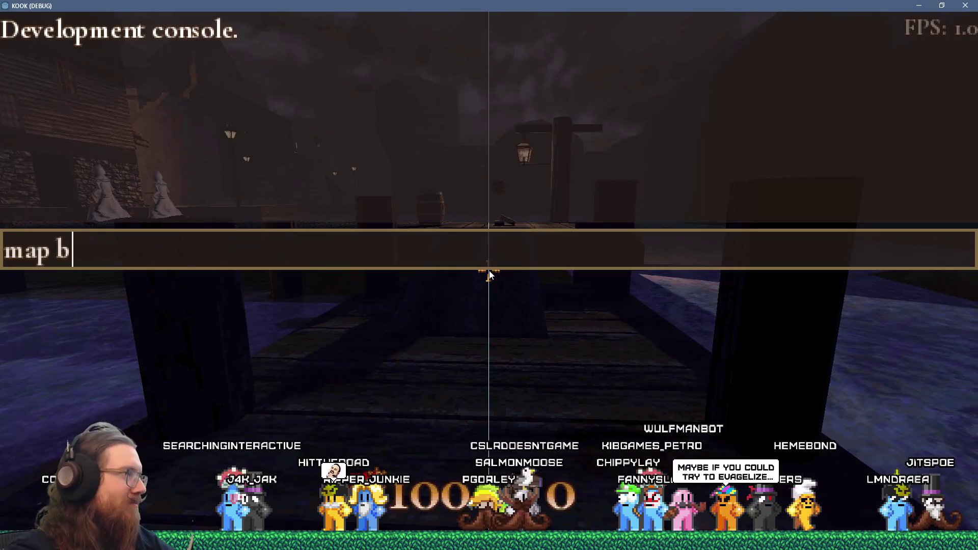
{"action": "key", "text": "Return"}
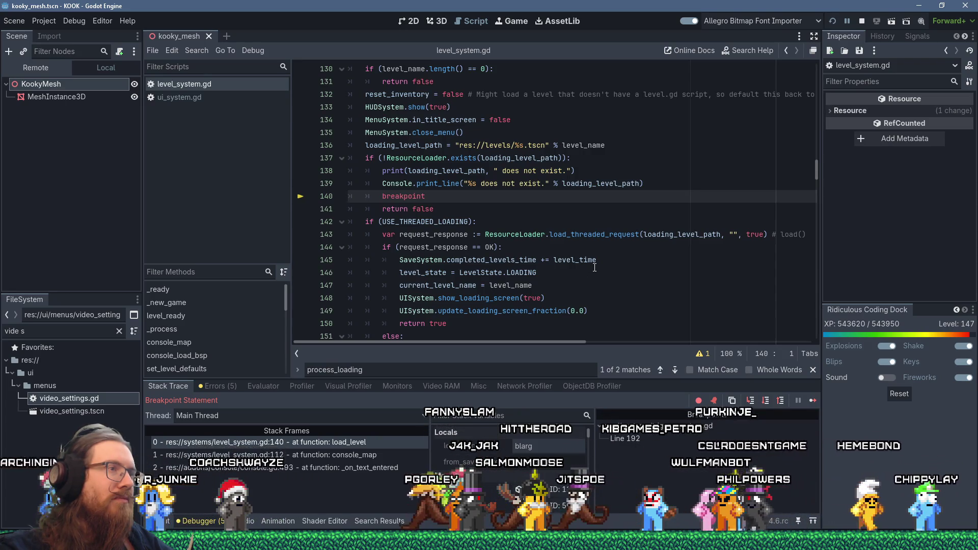
{"action": "scroll", "coordinate": [594, 267], "scroll_direction": "up", "scroll_amount": 2}
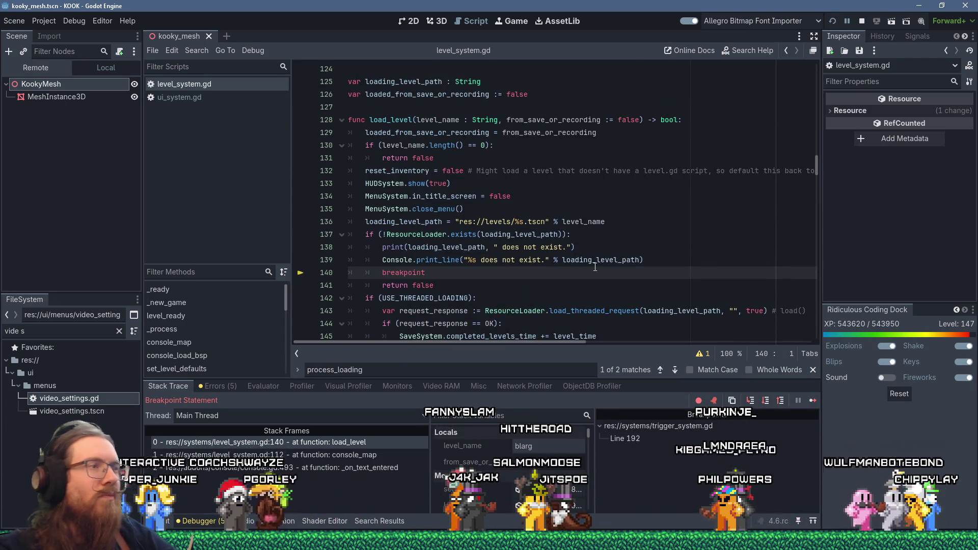
{"action": "mouse_move", "coordinate": [595, 267]}
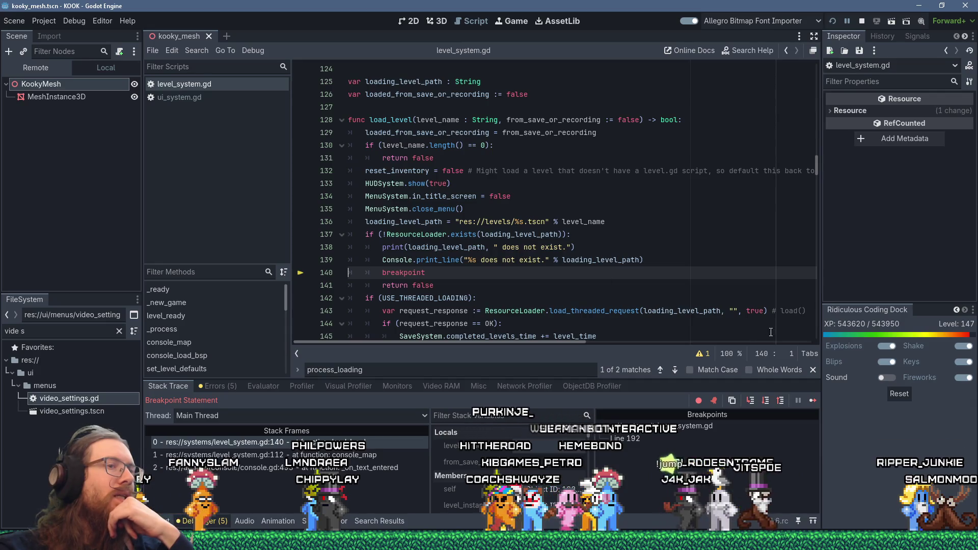
{"action": "left_click", "coordinate": [812, 400]}
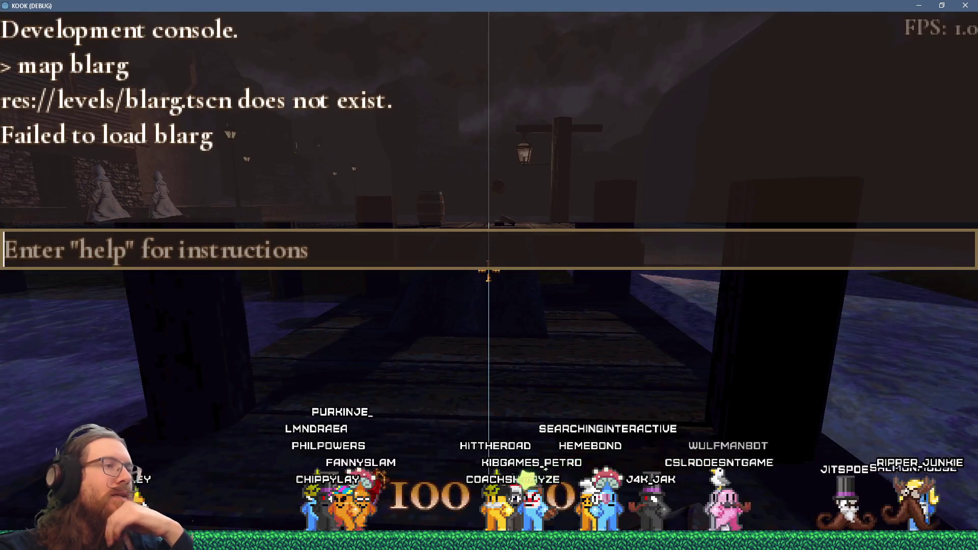
Step: Walk along the dock to the barrel and run giveall in the console for all weapons
{"action": "key", "text": "grave"}
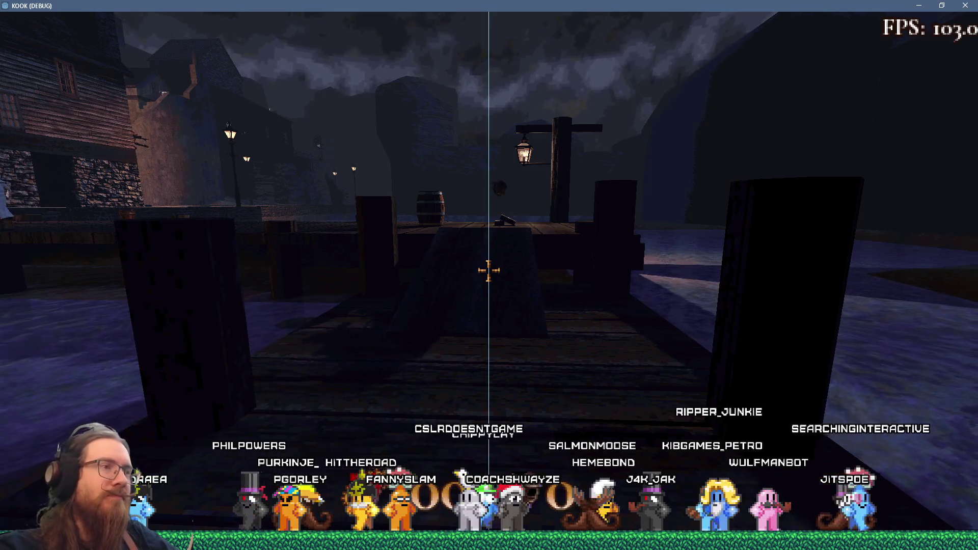
{"action": "key", "text": "w"}
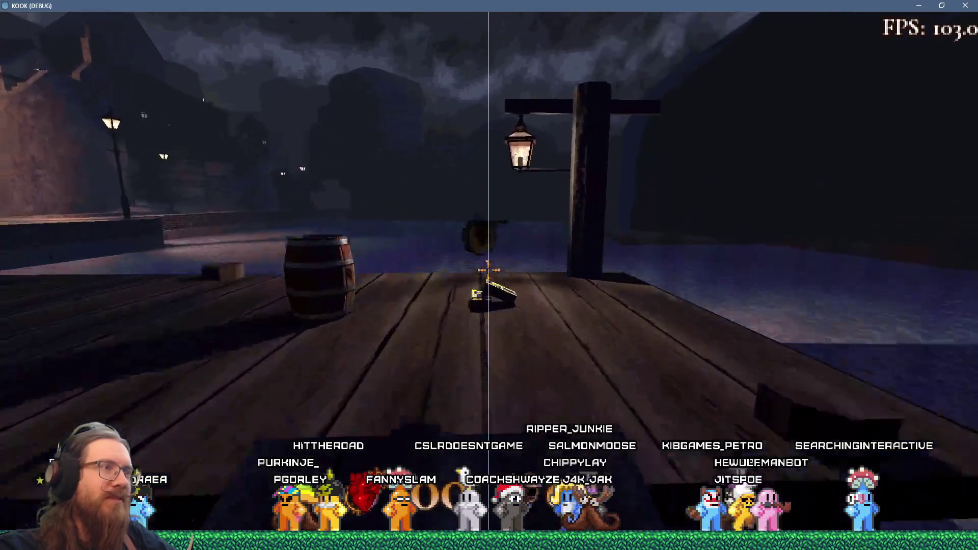
{"action": "key", "text": "w"}
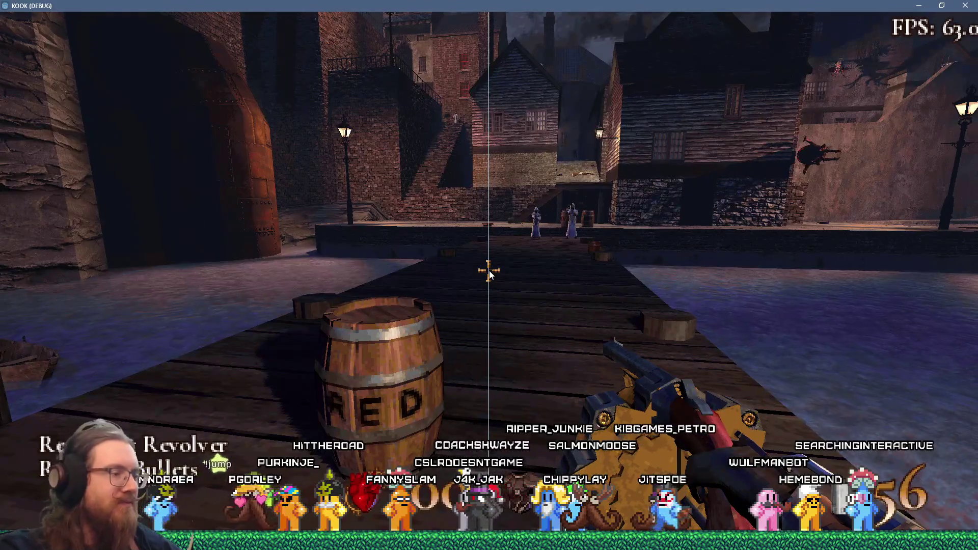
{"action": "key", "text": "grave"}
{"action": "key", "text": "Return"}
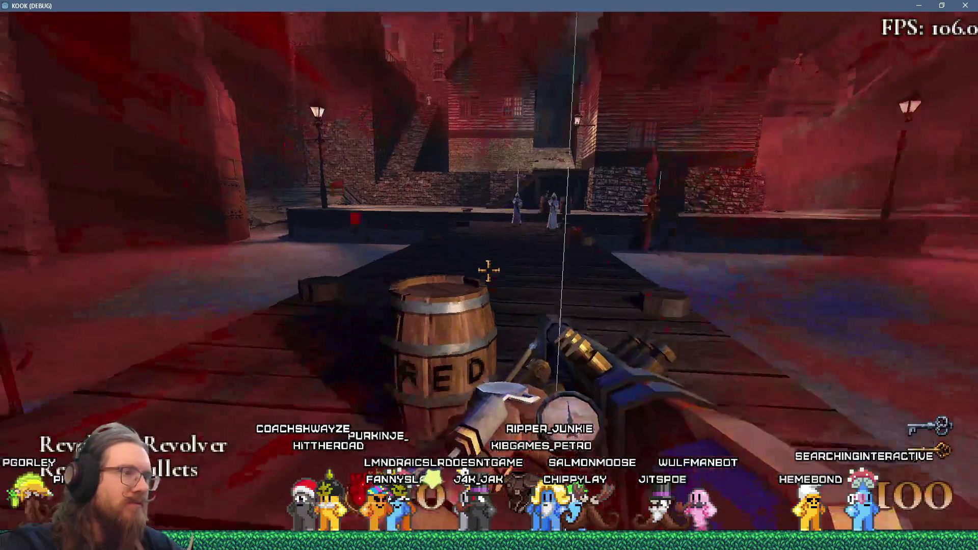
Step: Shoot the barrel until its blast kills the player, then restart from the death screen
{"action": "left_click", "coordinate": [488, 275]}
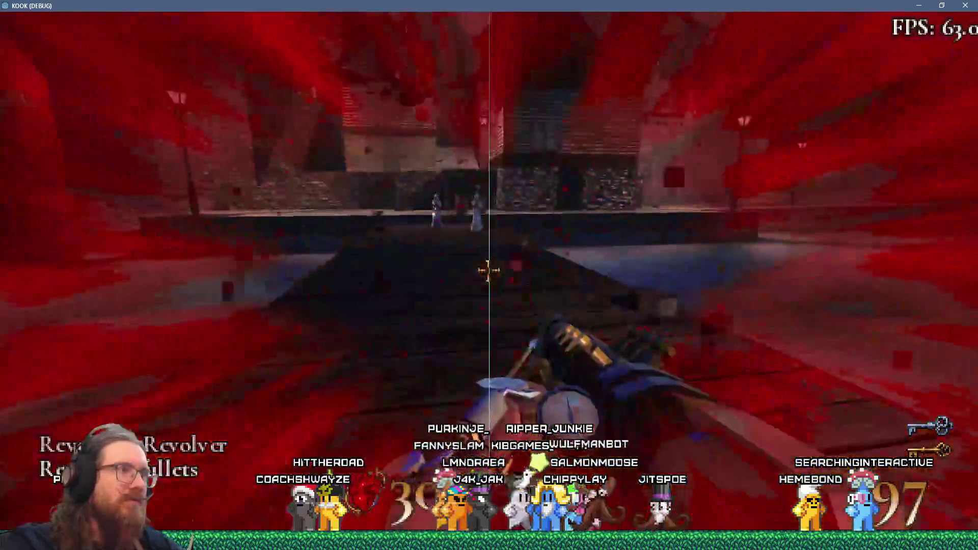
{"action": "left_click", "coordinate": [489, 275]}
{"action": "left_click", "coordinate": [489, 275]}
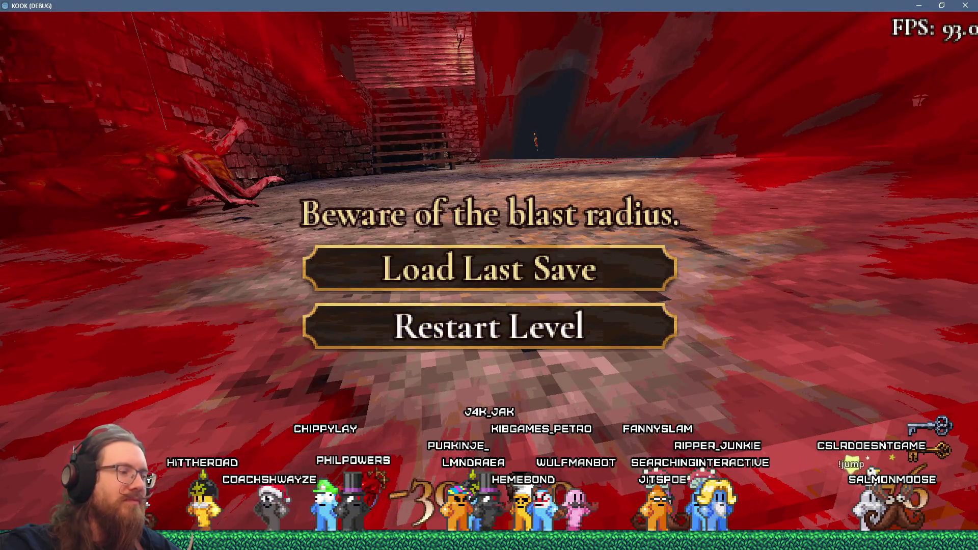
{"action": "left_click", "coordinate": [490, 274]}
Step: Run giveall in the development console to get every weapon
{"action": "key", "text": "grave"}
{"action": "type", "text": "give"}
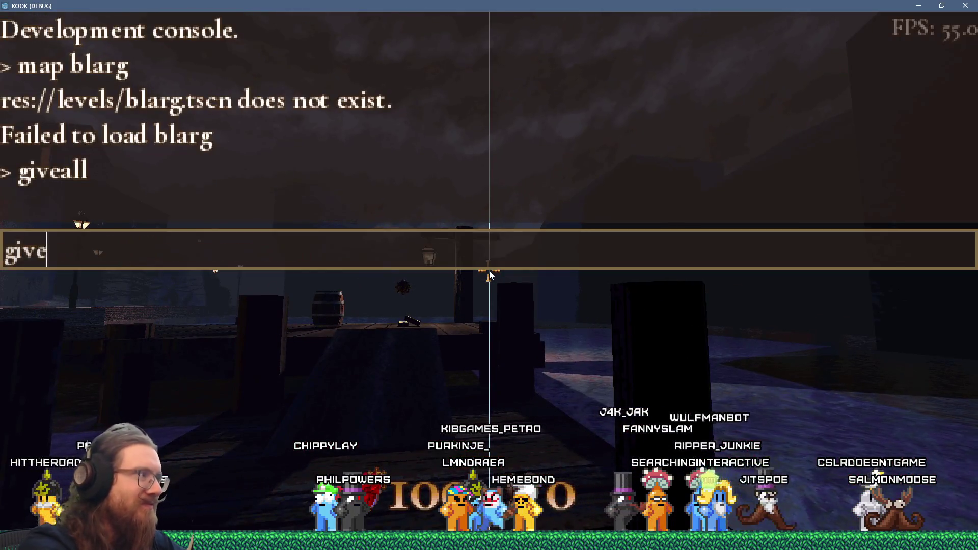
{"action": "type", "text": "all"}
{"action": "key", "text": "Return"}
{"action": "key", "text": "grave"}
Step: Advance along the dock, shooting the barrels and the cultist on the right
{"action": "key", "text": "w"}
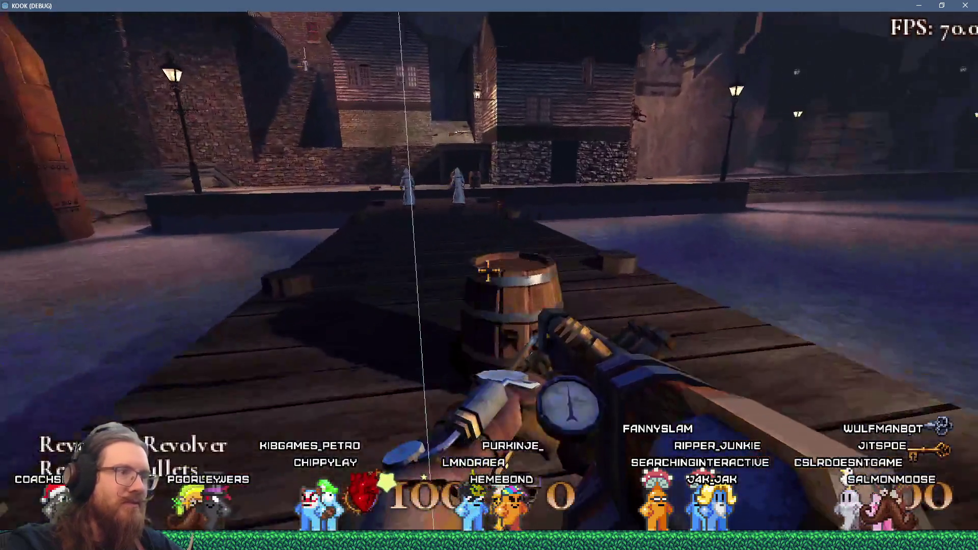
{"action": "left_click", "coordinate": [488, 270]}
{"action": "key", "text": "w"}
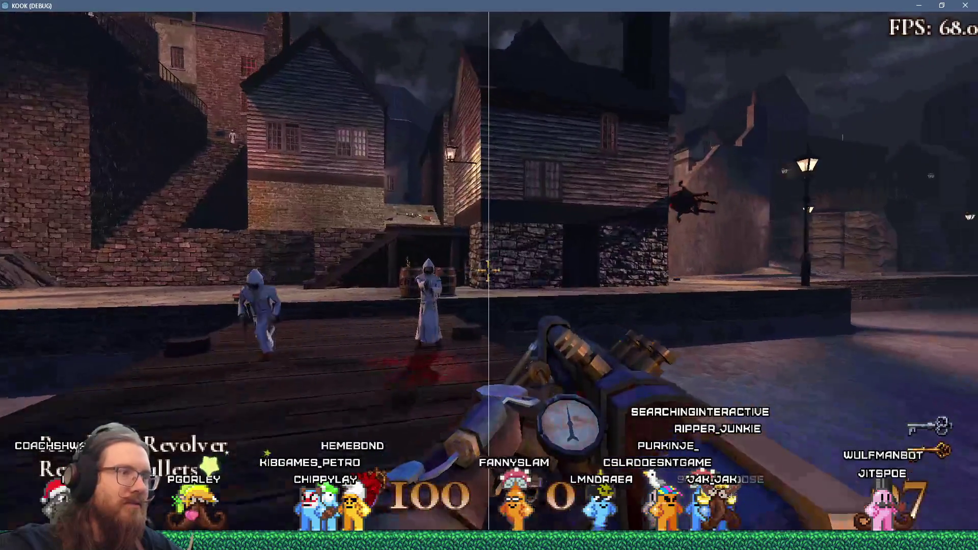
{"action": "left_click", "coordinate": [488, 270]}
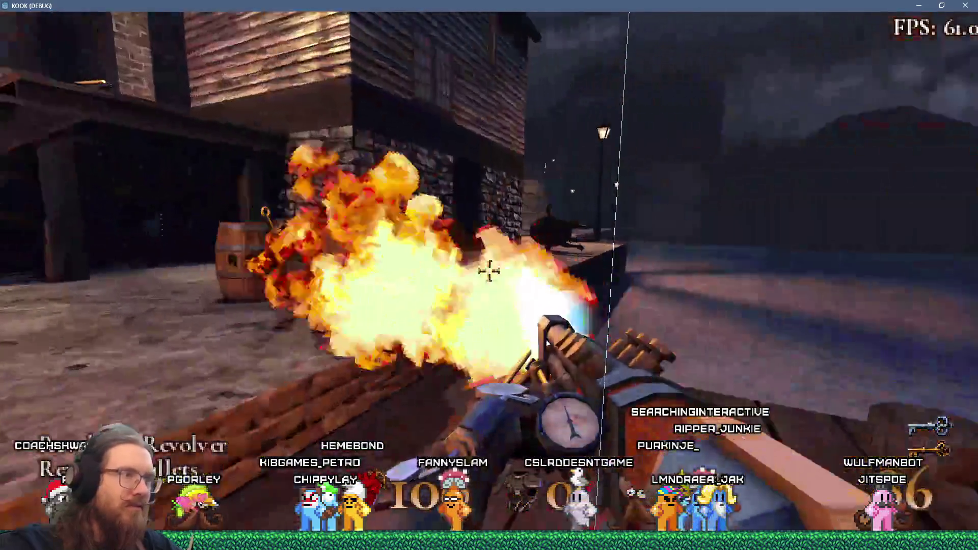
{"action": "left_click", "coordinate": [488, 270]}
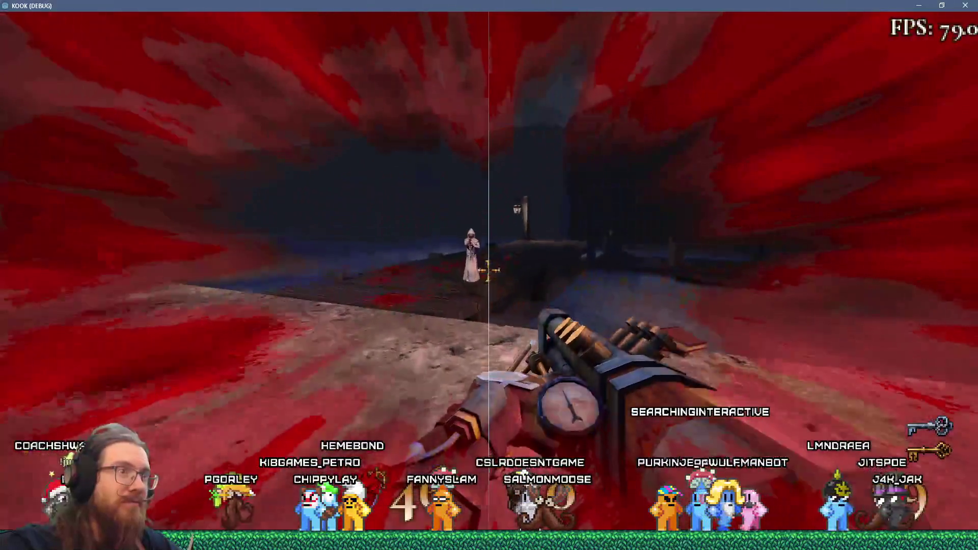
{"action": "left_click", "coordinate": [488, 270]}
Step: Push through the brick and lamp-lit alleys, firing at the cultists and the burning house
{"action": "key", "text": "w"}
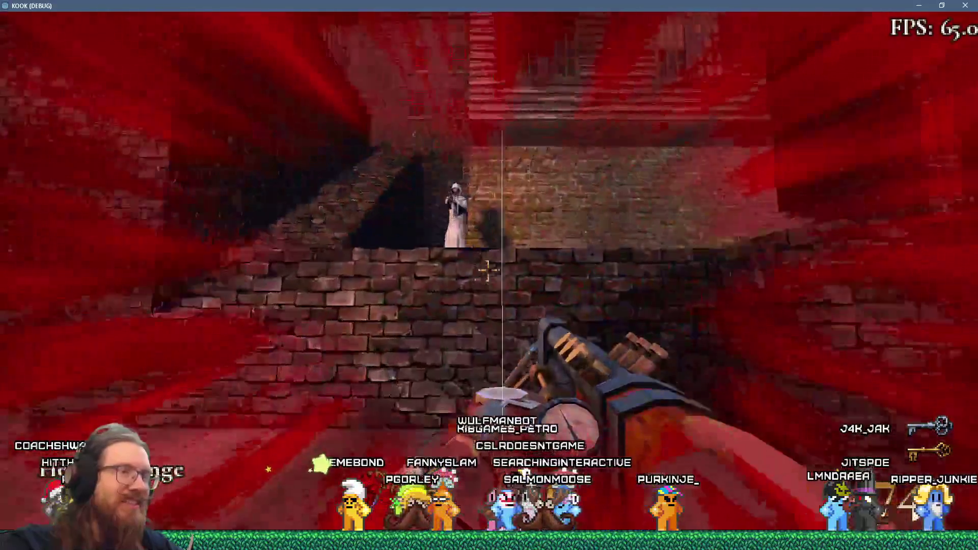
{"action": "left_click", "coordinate": [488, 270]}
{"action": "key", "text": "w"}
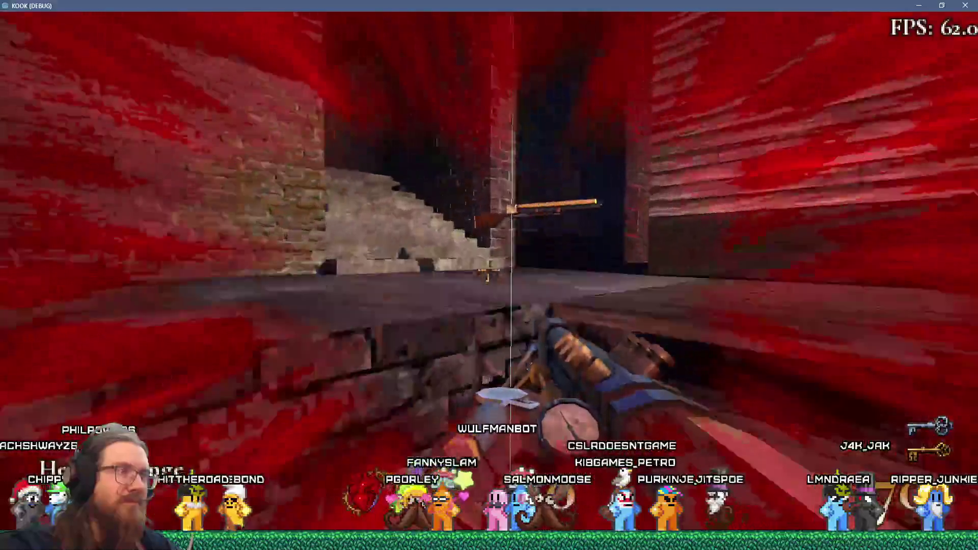
{"action": "key", "text": "w"}
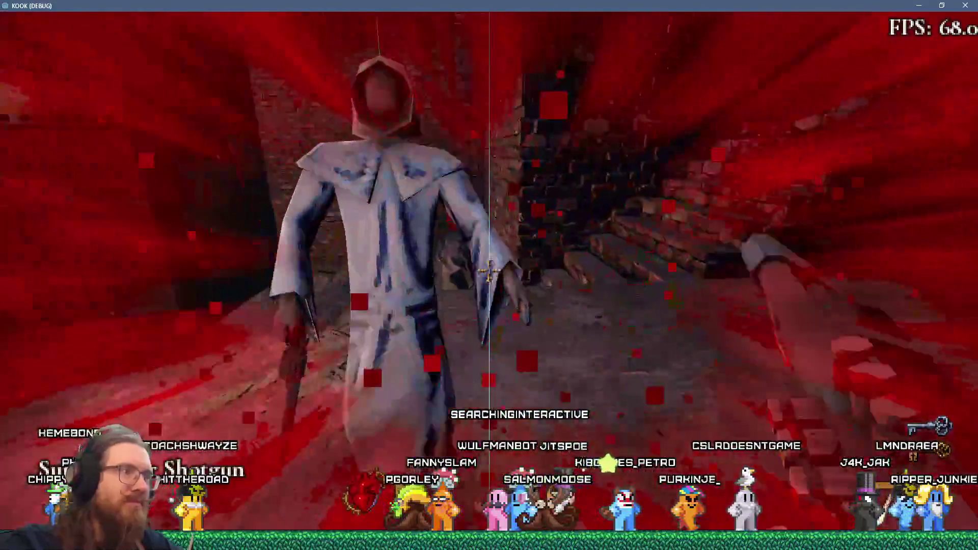
{"action": "key", "text": "w"}
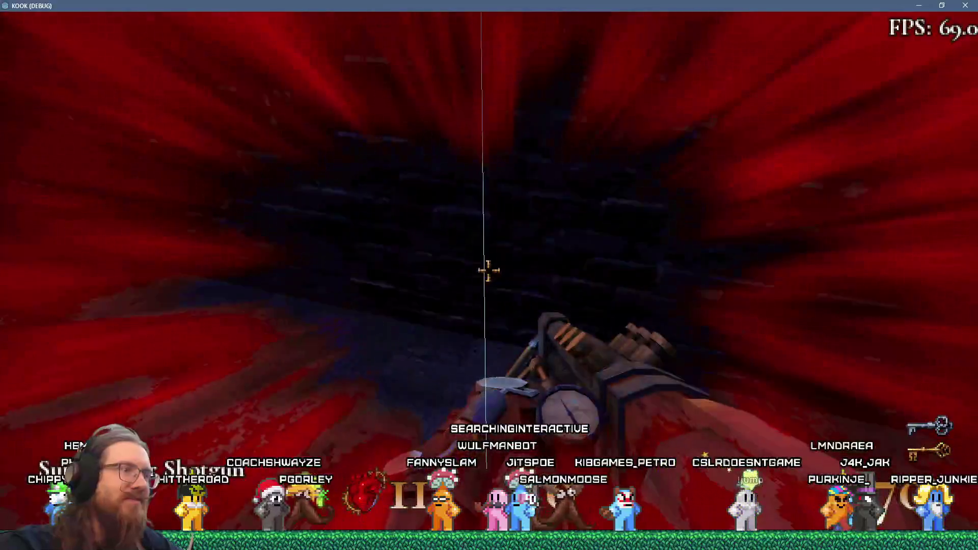
{"action": "key", "text": "w"}
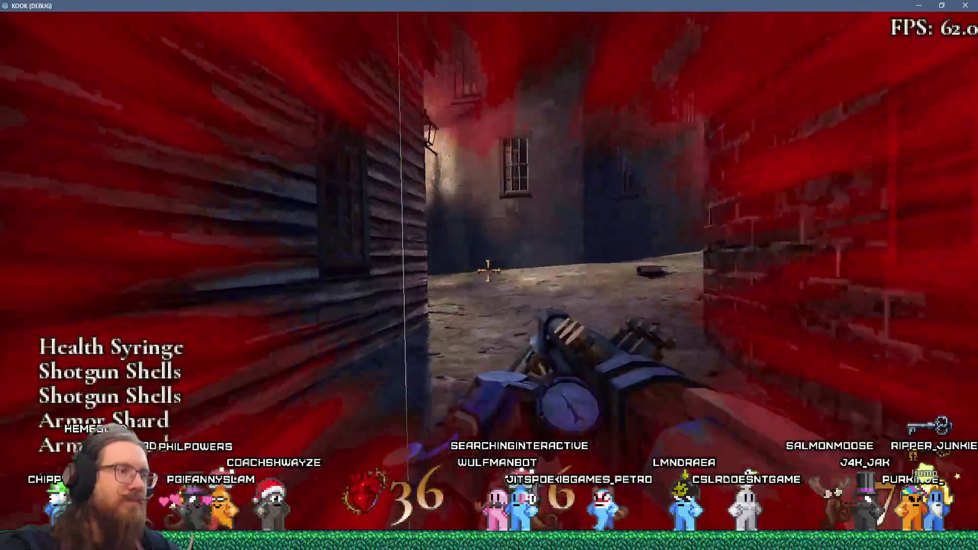
{"action": "left_click", "coordinate": [488, 271]}
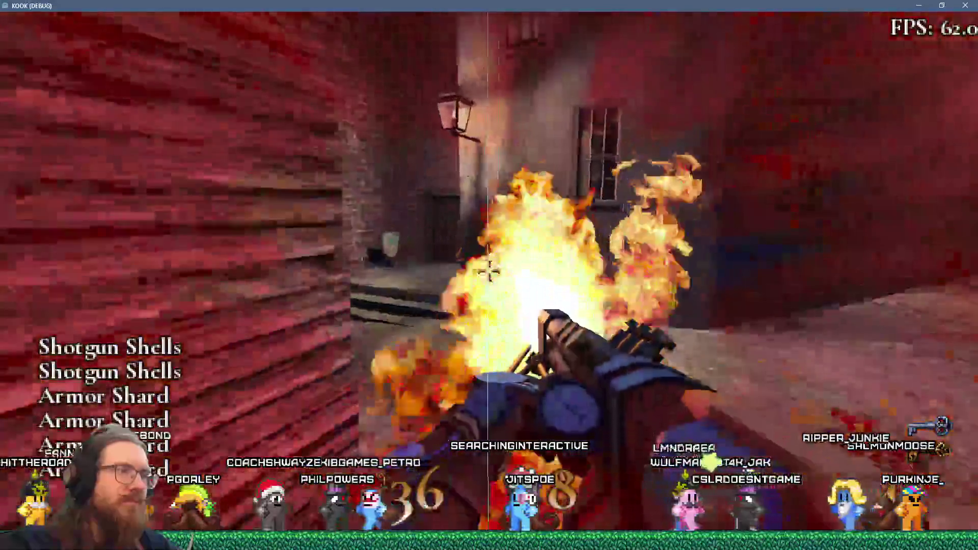
{"action": "left_click", "coordinate": [487, 271]}
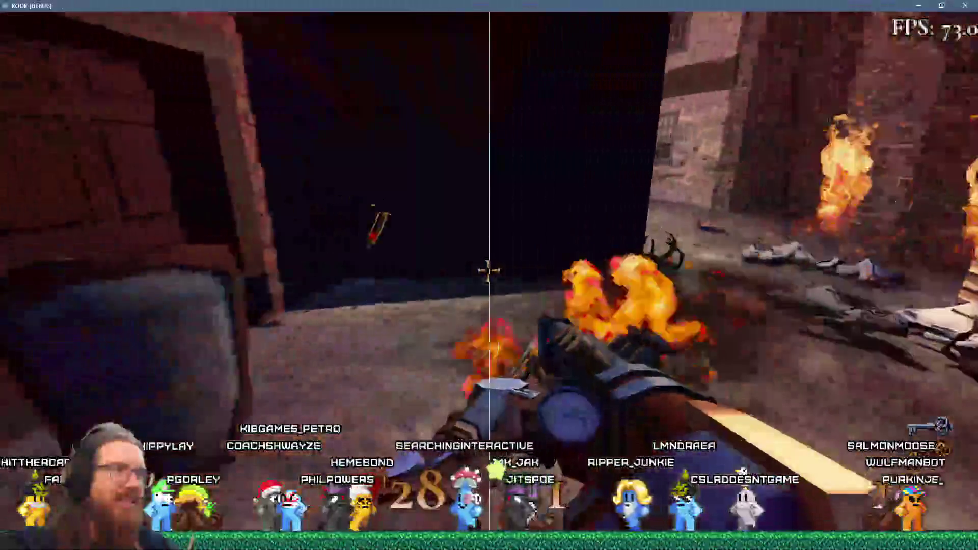
{"action": "left_click", "coordinate": [488, 271]}
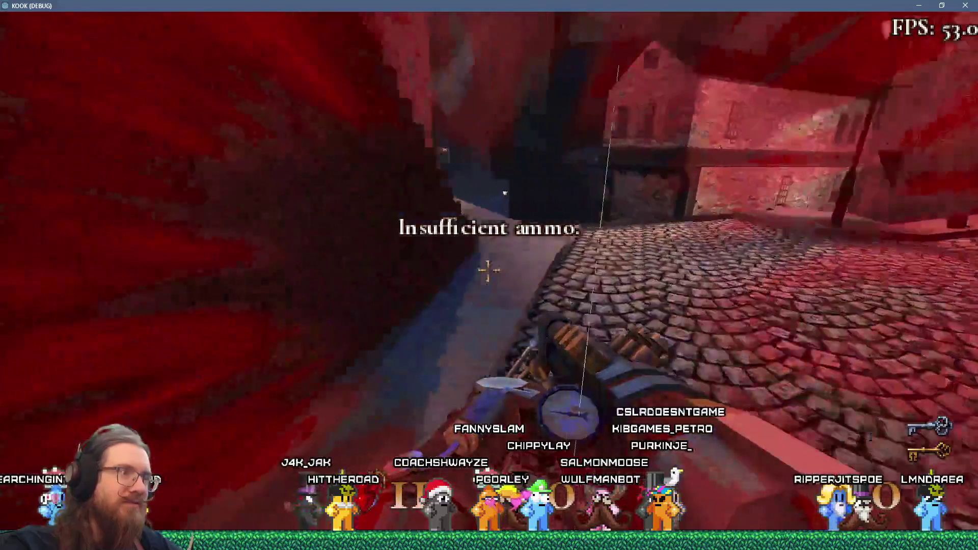
Step: Pick up the roast chicken with Period, throw it on the floor, and reopen the console
{"action": "key", "text": "w"}
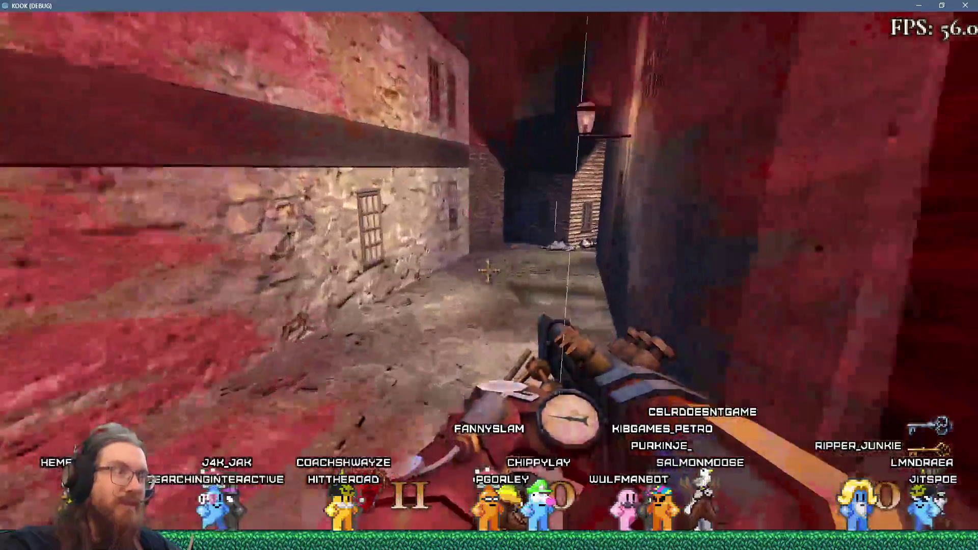
{"action": "key", "text": "w"}
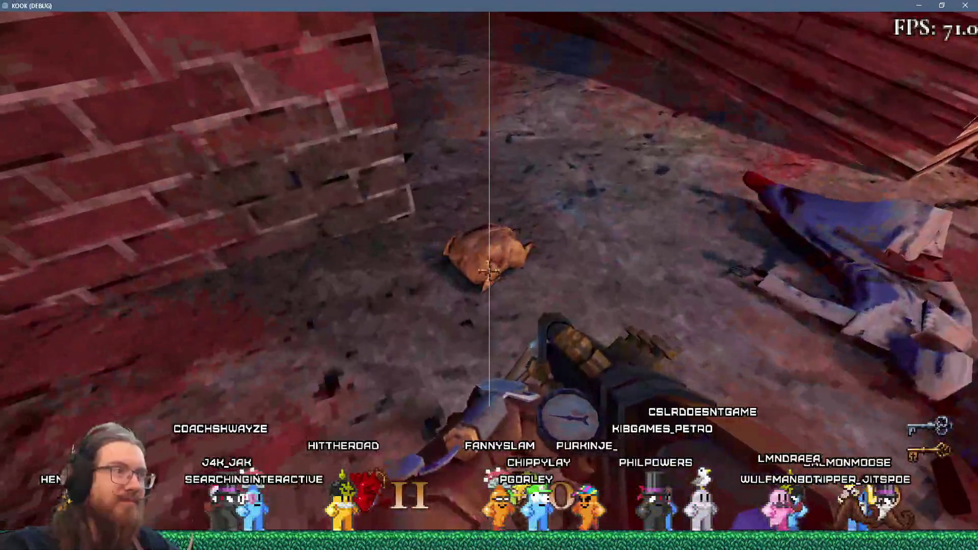
{"action": "key", "text": "period"}
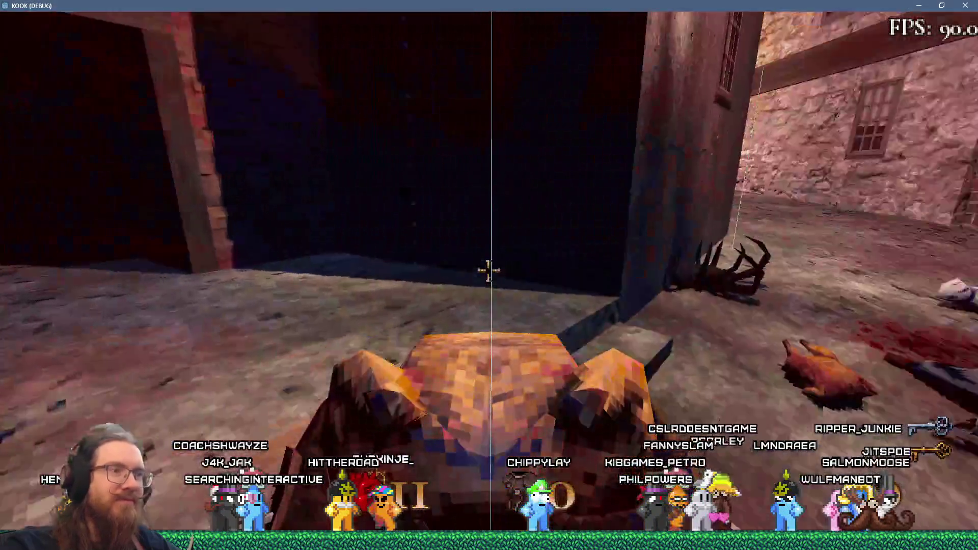
{"action": "left_click", "coordinate": [488, 270]}
{"action": "key", "text": "w"}
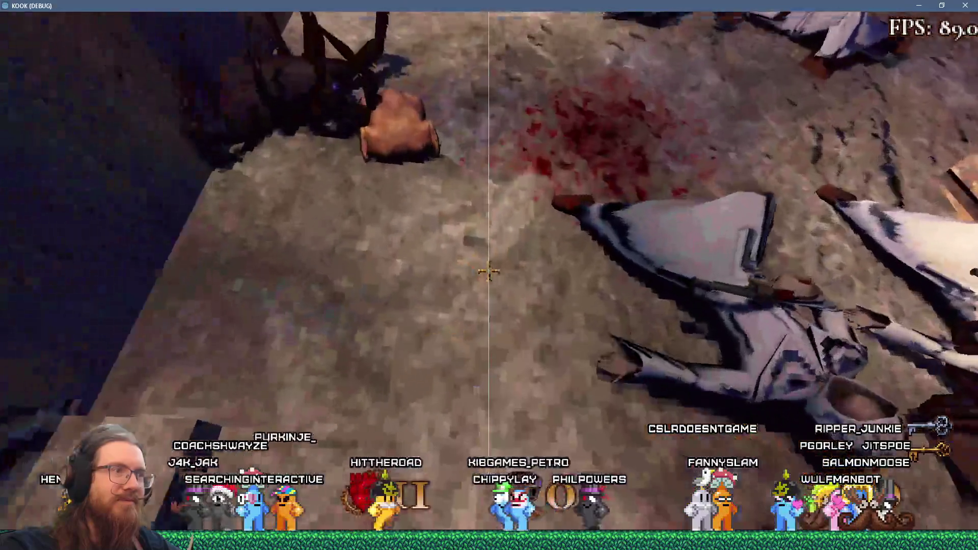
{"action": "key", "text": "period"}
{"action": "left_click", "coordinate": [488, 271]}
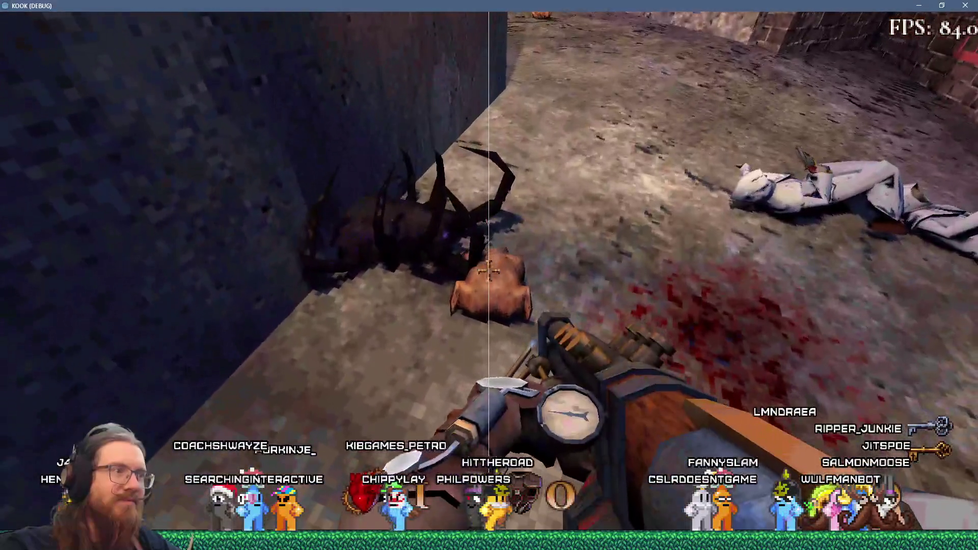
{"action": "key", "text": "period"}
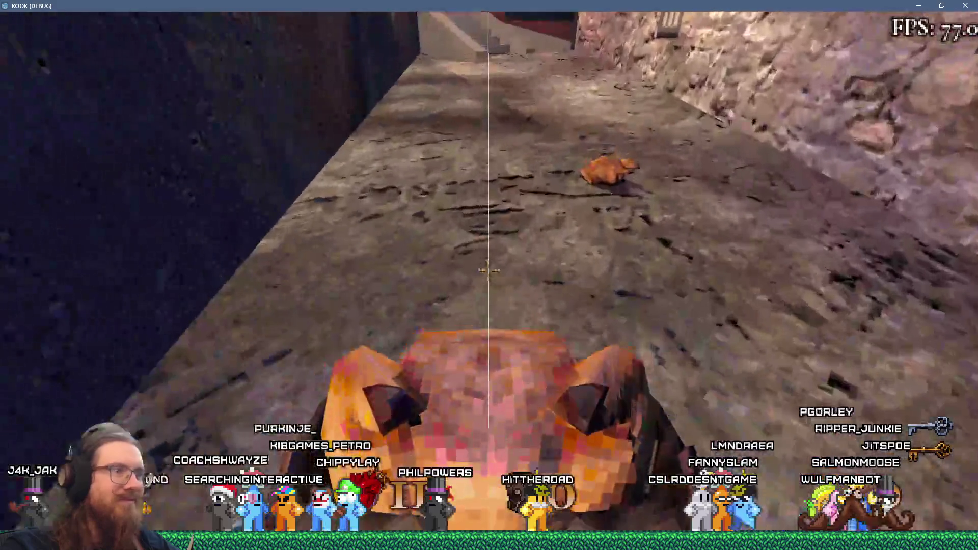
{"action": "left_click", "coordinate": [488, 270]}
{"action": "left_click", "coordinate": [488, 270]}
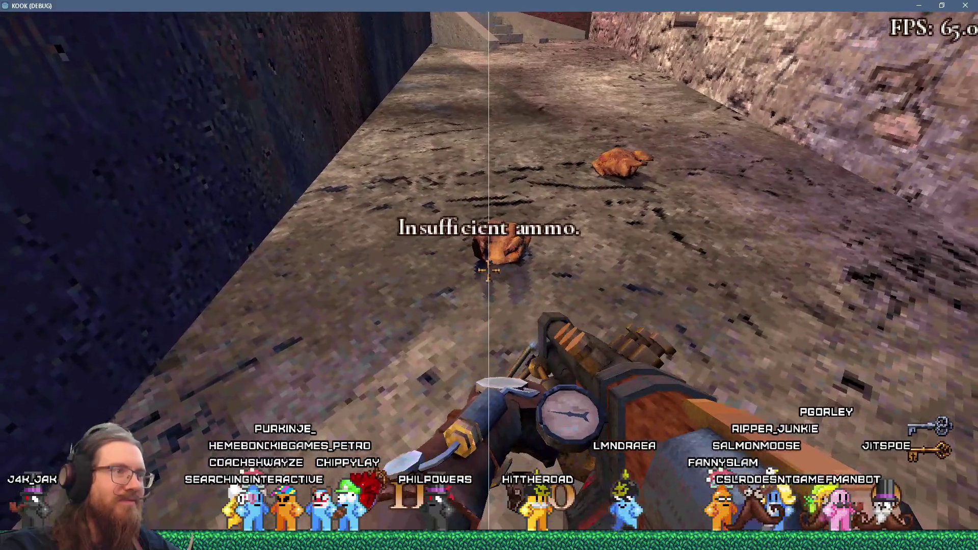
{"action": "key", "text": "grave"}
{"action": "type", "text": "notarge"}
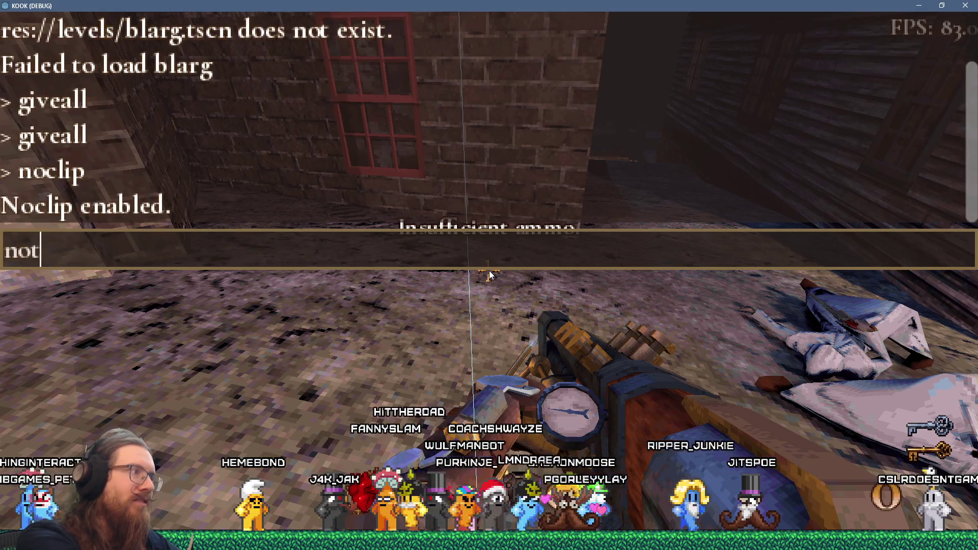
Step: Submit the noclip command and fly over the town to inspect it
{"action": "type", "text": "t"}
{"action": "key", "text": "Return"}
{"action": "key", "text": "Escape"}
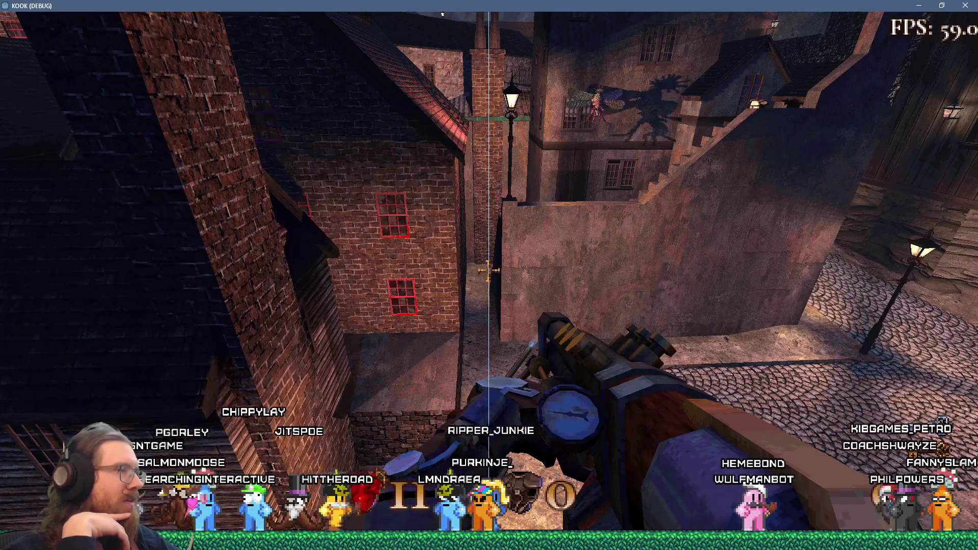
Step: Enter quit in the console to close KOOK
{"action": "key", "text": "grave"}
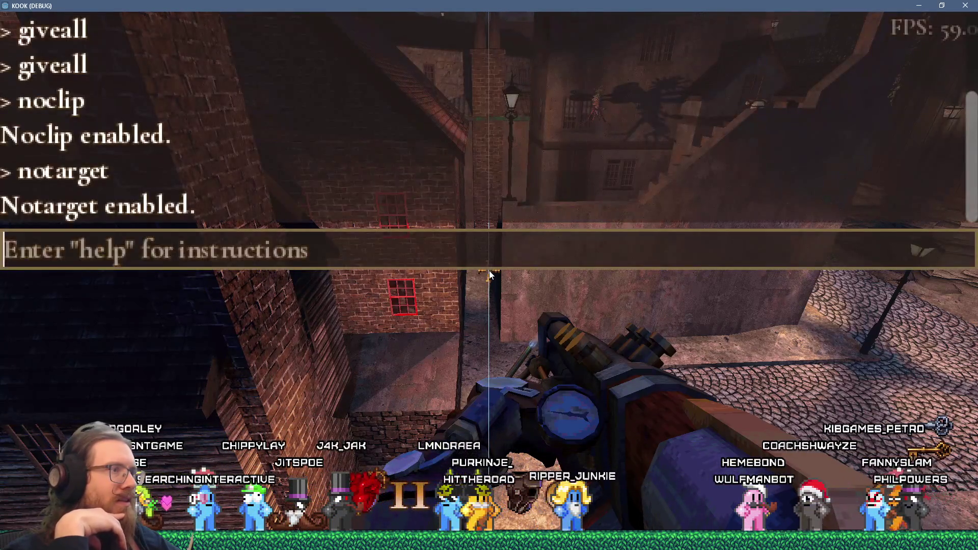
{"action": "type", "text": "quit"}
{"action": "key", "text": "Return"}
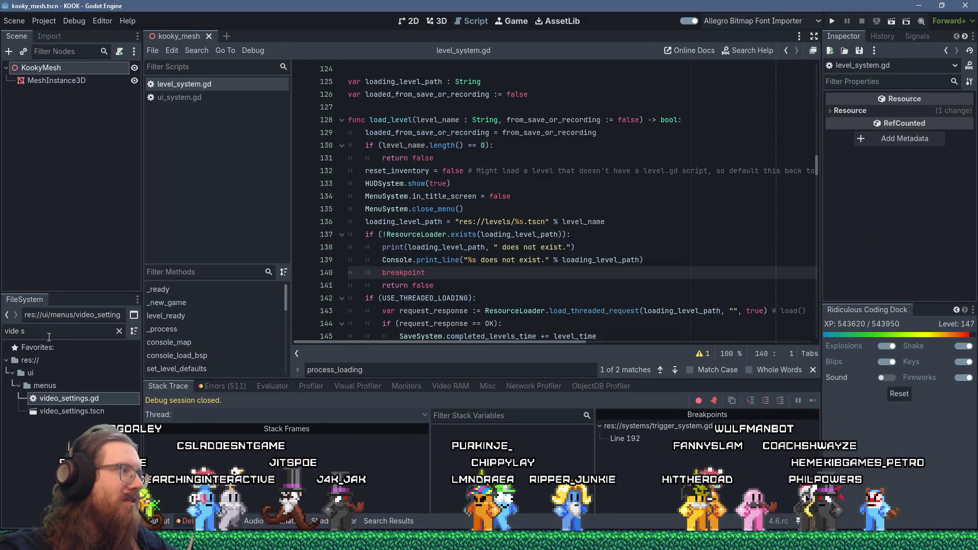
Step: Filter the FileSystem for london3 and open london3.tscn in the 3D view
{"action": "type", "text": "london3"}
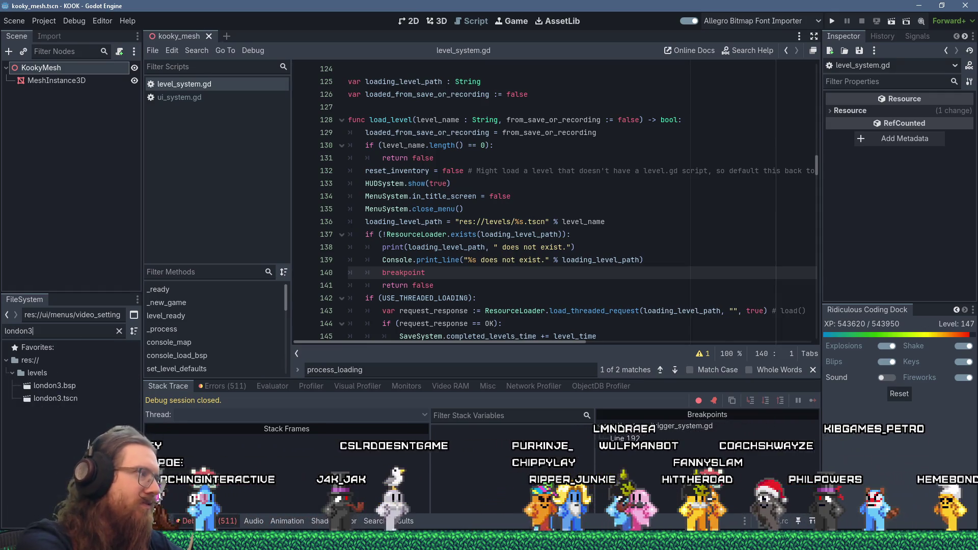
{"action": "left_click", "coordinate": [78, 399]}
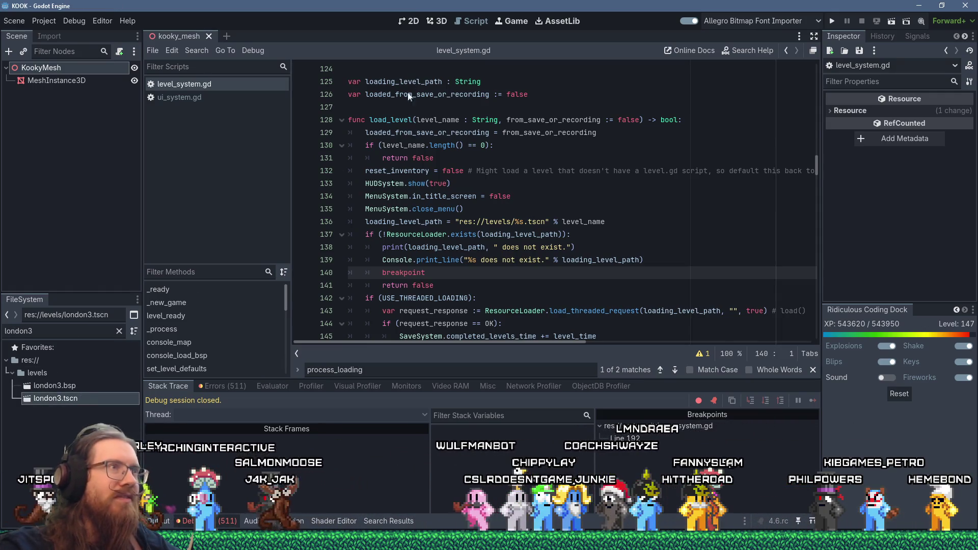
{"action": "left_click", "coordinate": [439, 21]}
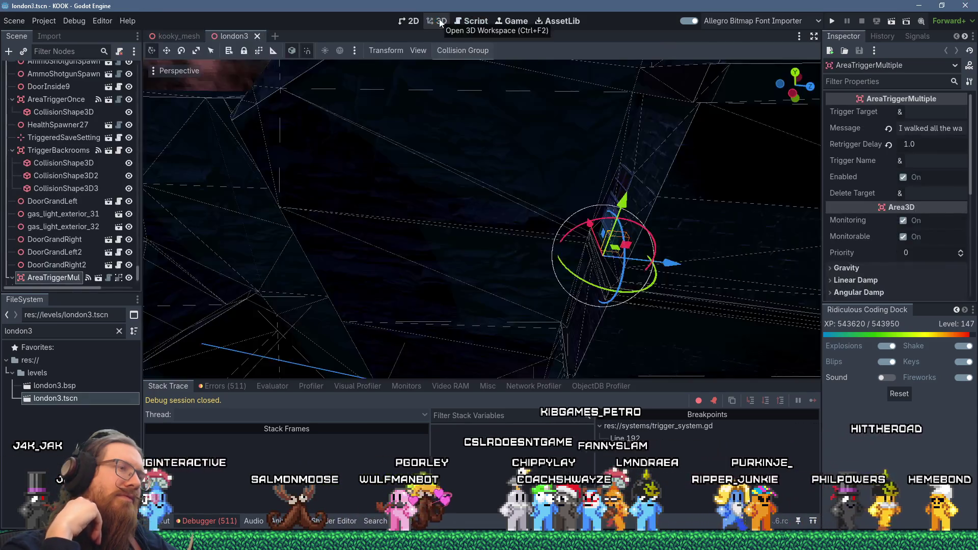
Step: Orbit and zoom down the brick alley until the red demon faces the camera
{"action": "scroll", "coordinate": [550, 110], "scroll_direction": "down", "scroll_amount": 3}
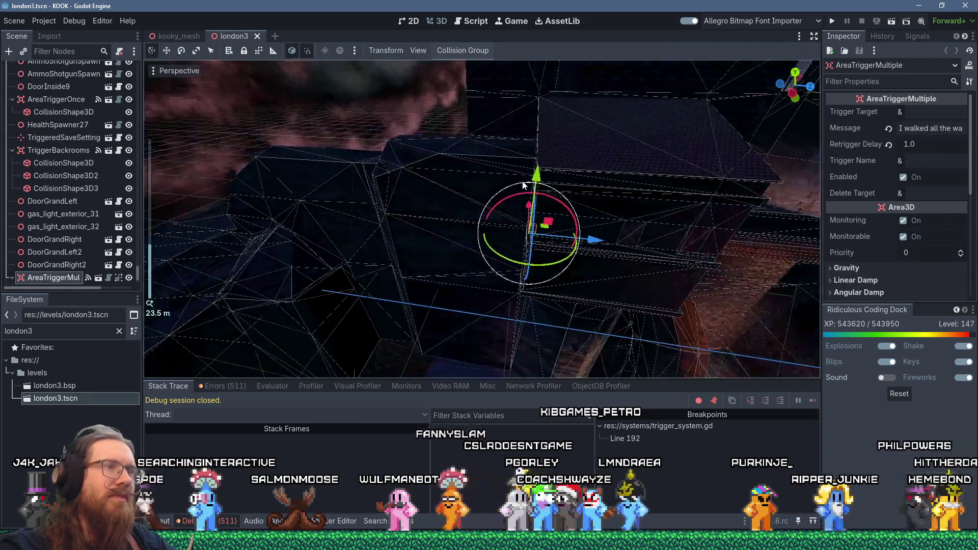
{"action": "mouse_move", "coordinate": [709, 192]}
{"action": "left_mouse_down"}
{"action": "mouse_move", "coordinate": [599, 226]}
{"action": "mouse_move", "coordinate": [631, 155]}
{"action": "mouse_move", "coordinate": [445, 132]}
{"action": "mouse_move", "coordinate": [469, 212]}
{"action": "mouse_move", "coordinate": [503, 175]}
{"action": "left_mouse_up"}
{"action": "scroll", "coordinate": [445, 131], "scroll_direction": "up", "scroll_amount": 10}
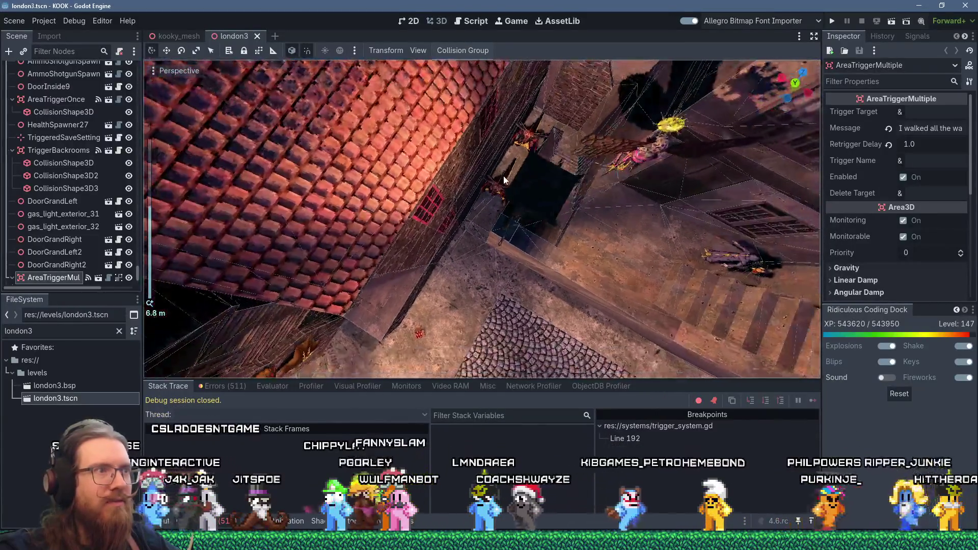
{"action": "scroll", "coordinate": [503, 175], "scroll_direction": "up", "scroll_amount": 3}
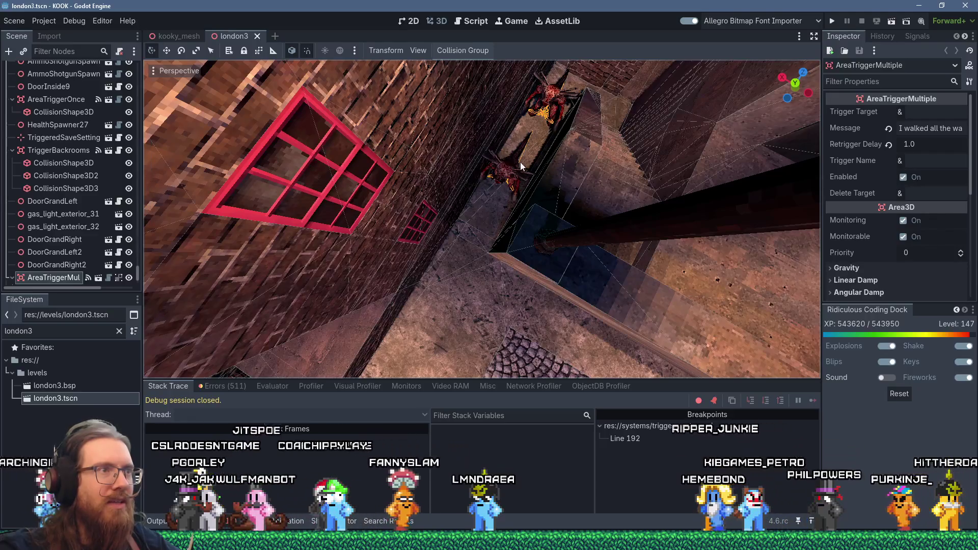
{"action": "mouse_move", "coordinate": [520, 162]}
{"action": "left_mouse_down"}
{"action": "mouse_move", "coordinate": [585, 332]}
{"action": "mouse_move", "coordinate": [494, 332]}
{"action": "mouse_move", "coordinate": [505, 365]}
{"action": "mouse_move", "coordinate": [502, 100]}
{"action": "mouse_move", "coordinate": [475, 372]}
{"action": "mouse_move", "coordinate": [452, 284]}
{"action": "mouse_move", "coordinate": [490, 365]}
{"action": "left_mouse_up"}
{"action": "scroll", "coordinate": [505, 365], "scroll_direction": "down", "scroll_amount": 2}
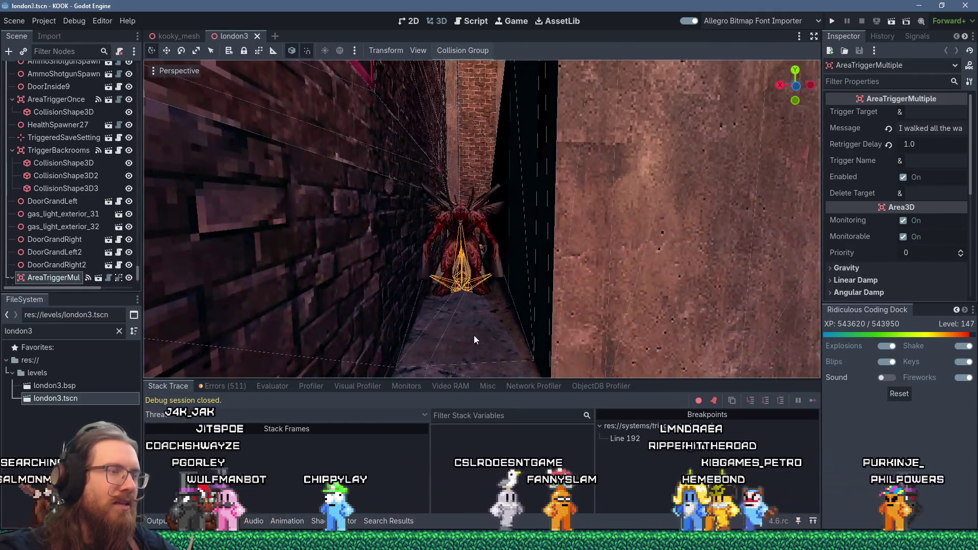
{"action": "scroll", "coordinate": [473, 335], "scroll_direction": "up", "scroll_amount": 2}
{"action": "scroll", "coordinate": [475, 331], "scroll_direction": "down", "scroll_amount": 2}
{"action": "mouse_move", "coordinate": [476, 331]}
{"action": "left_mouse_down"}
{"action": "mouse_move", "coordinate": [490, 292]}
{"action": "mouse_move", "coordinate": [429, 362]}
{"action": "mouse_move", "coordinate": [587, 201]}
{"action": "mouse_move", "coordinate": [459, 98]}
{"action": "mouse_move", "coordinate": [509, 153]}
{"action": "mouse_move", "coordinate": [585, 192]}
{"action": "mouse_move", "coordinate": [427, 231]}
{"action": "mouse_move", "coordinate": [296, 132]}
{"action": "mouse_move", "coordinate": [544, 189]}
{"action": "mouse_move", "coordinate": [545, 204]}
{"action": "mouse_move", "coordinate": [509, 194]}
{"action": "mouse_move", "coordinate": [444, 112]}
{"action": "mouse_move", "coordinate": [433, 235]}
{"action": "mouse_move", "coordinate": [376, 376]}
{"action": "mouse_move", "coordinate": [435, 332]}
{"action": "mouse_move", "coordinate": [447, 355]}
{"action": "mouse_move", "coordinate": [450, 291]}
{"action": "mouse_move", "coordinate": [516, 276]}
{"action": "mouse_move", "coordinate": [457, 300]}
{"action": "mouse_move", "coordinate": [407, 169]}
{"action": "left_mouse_up"}
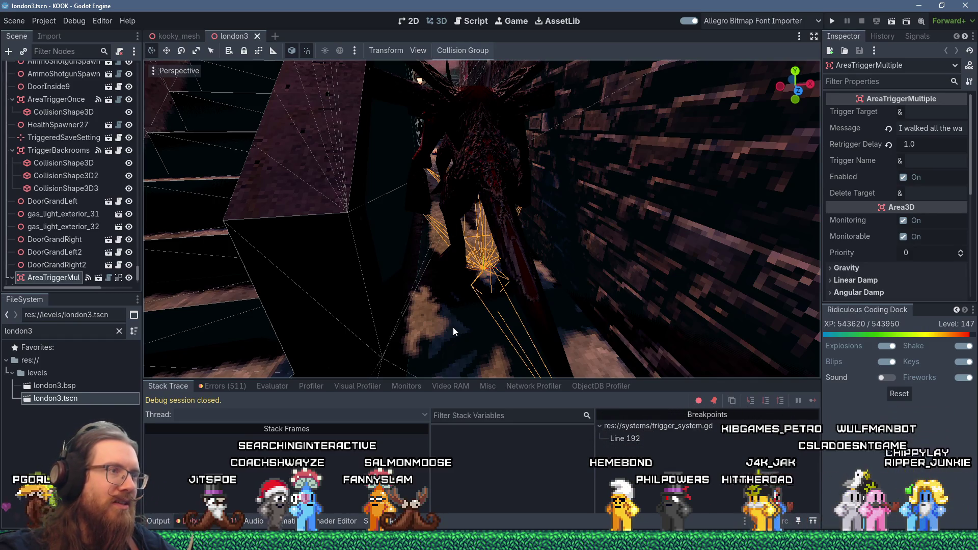
{"action": "mouse_move", "coordinate": [383, 317]}
{"action": "left_mouse_down"}
{"action": "mouse_move", "coordinate": [612, 87]}
{"action": "mouse_move", "coordinate": [487, 164]}
{"action": "left_mouse_up"}
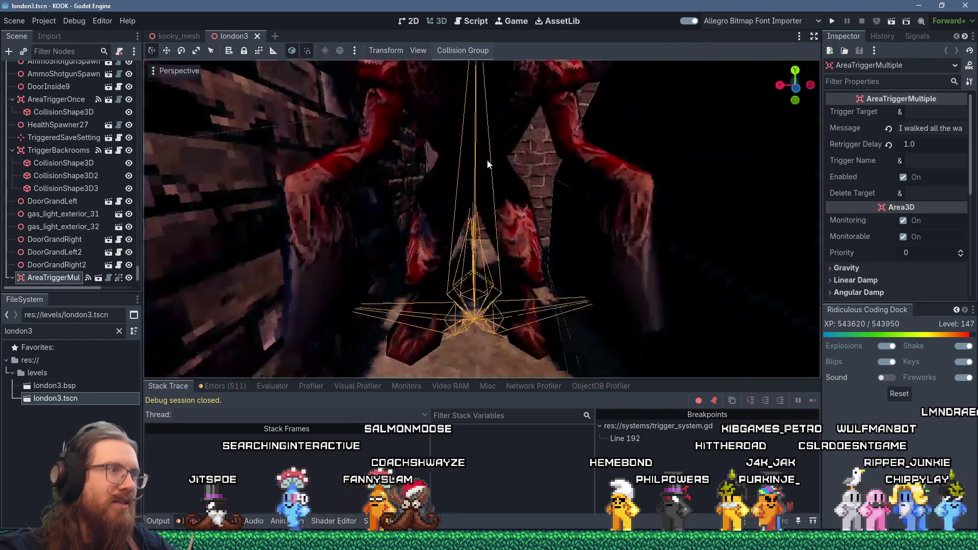
{"action": "scroll", "coordinate": [490, 132], "scroll_direction": "down", "scroll_amount": 5}
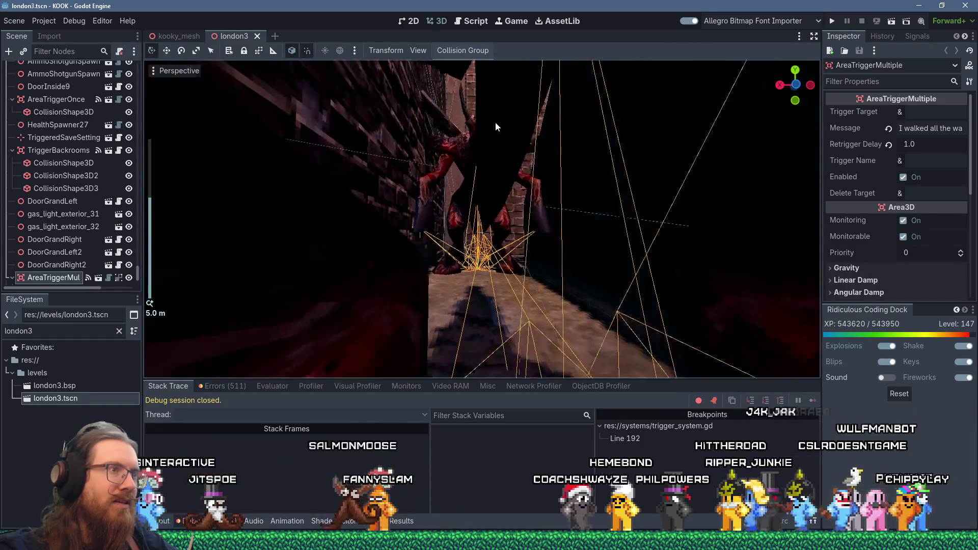
{"action": "scroll", "coordinate": [495, 126], "scroll_direction": "down", "scroll_amount": 3}
{"action": "mouse_move", "coordinate": [495, 126]}
{"action": "left_mouse_down"}
{"action": "mouse_move", "coordinate": [505, 143]}
{"action": "mouse_move", "coordinate": [491, 236]}
{"action": "mouse_move", "coordinate": [506, 66]}
{"action": "mouse_move", "coordinate": [501, 147]}
{"action": "left_mouse_up"}
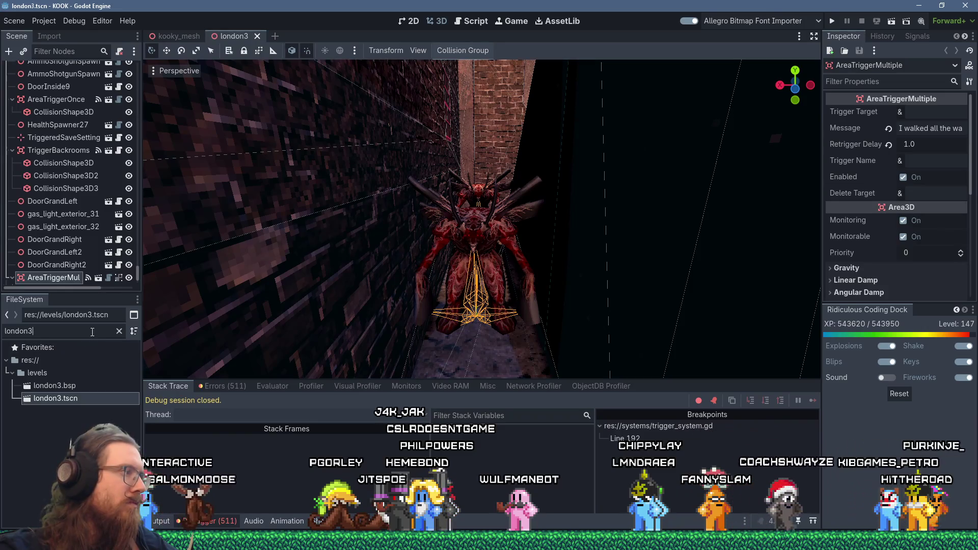
Step: Search for smashmonster and drag its scene into the alley to instance it
{"action": "type", "text": "smashmon"}
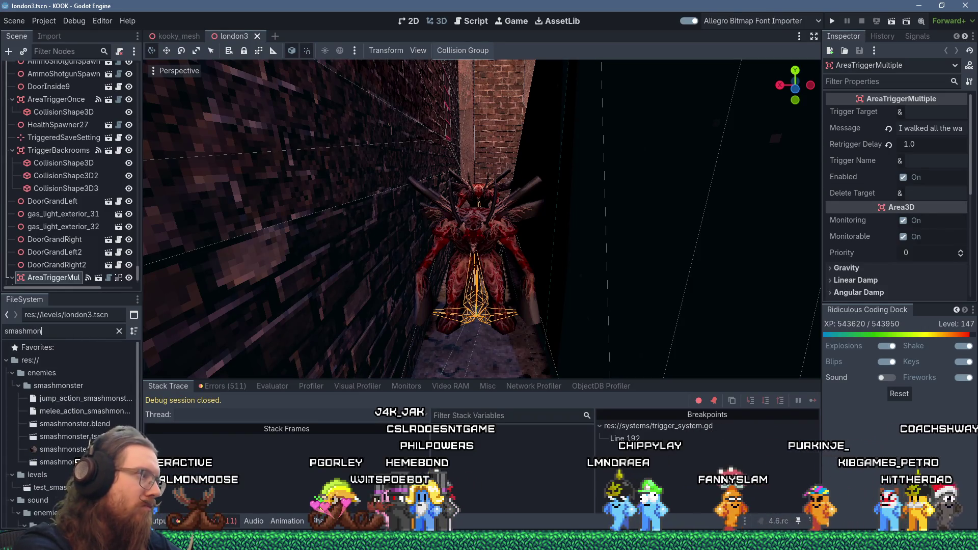
{"action": "key", "text": "BackSpace"}
{"action": "key", "text": "BackSpace"}
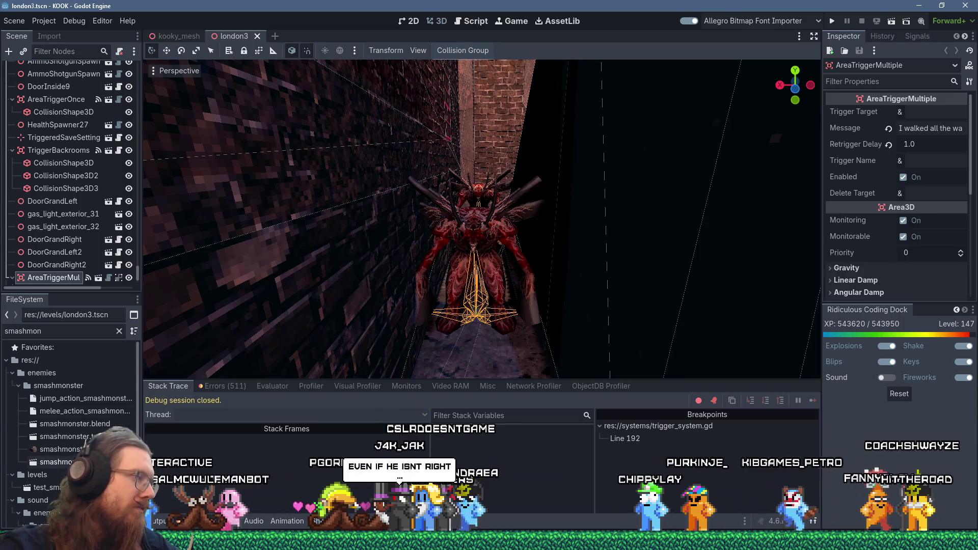
{"action": "scroll", "coordinate": [69, 407], "scroll_direction": "down", "scroll_amount": 3}
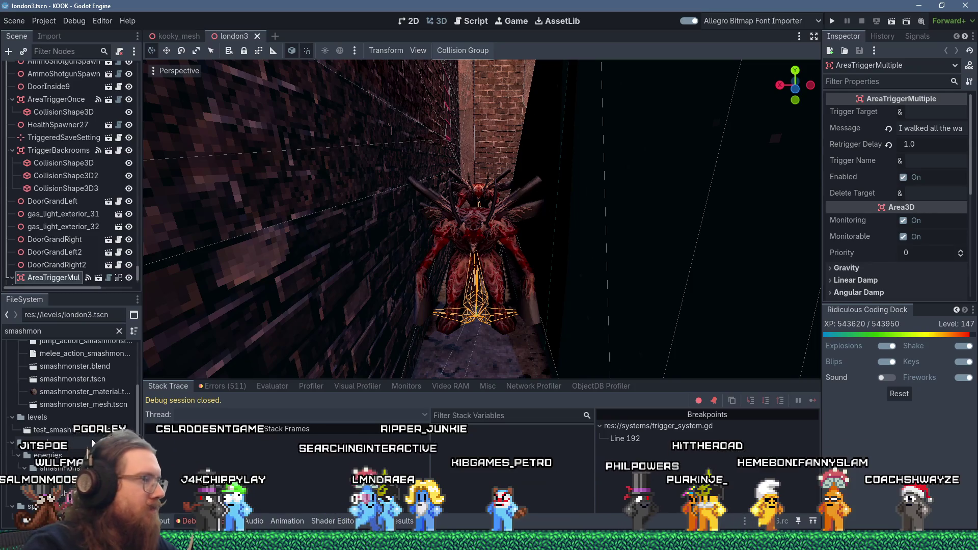
{"action": "scroll", "coordinate": [98, 432], "scroll_direction": "up", "scroll_amount": 1}
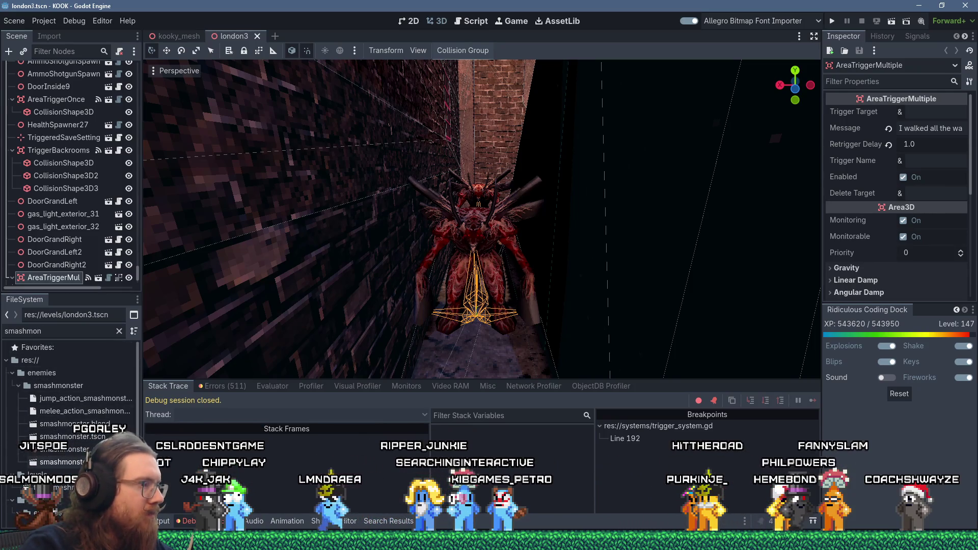
{"action": "mouse_move", "coordinate": [339, 410]}
{"action": "left_mouse_down"}
{"action": "mouse_move", "coordinate": [471, 359]}
{"action": "mouse_move", "coordinate": [479, 295]}
{"action": "mouse_move", "coordinate": [469, 280]}
{"action": "mouse_move", "coordinate": [470, 330]}
{"action": "mouse_move", "coordinate": [468, 66]}
{"action": "left_mouse_up"}
Step: Orbit and zoom around the new SmashMonster, then delete it
{"action": "scroll", "coordinate": [469, 343], "scroll_direction": "up", "scroll_amount": 5}
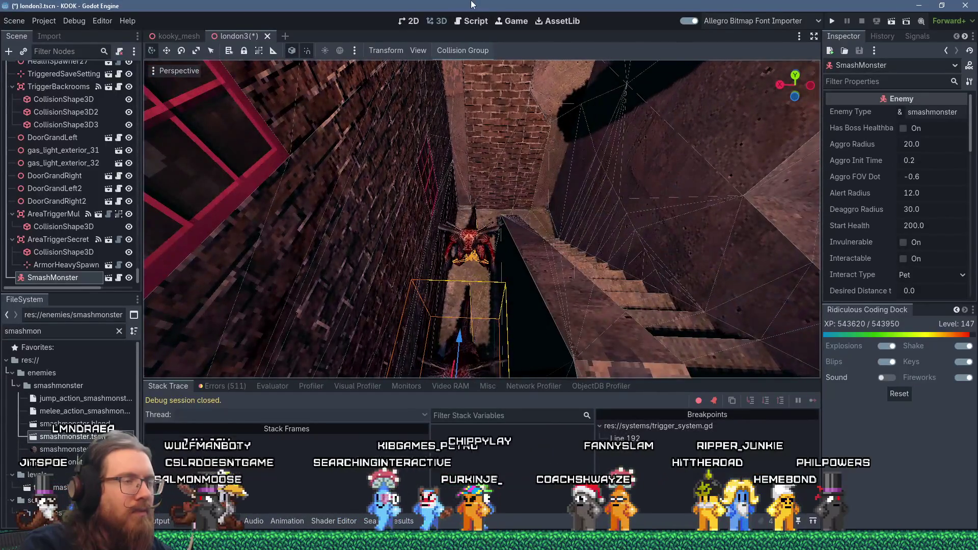
{"action": "mouse_move", "coordinate": [471, 4]}
{"action": "left_mouse_down"}
{"action": "mouse_move", "coordinate": [490, 206]}
{"action": "mouse_move", "coordinate": [496, 84]}
{"action": "left_mouse_up"}
{"action": "scroll", "coordinate": [491, 138], "scroll_direction": "up", "scroll_amount": 3}
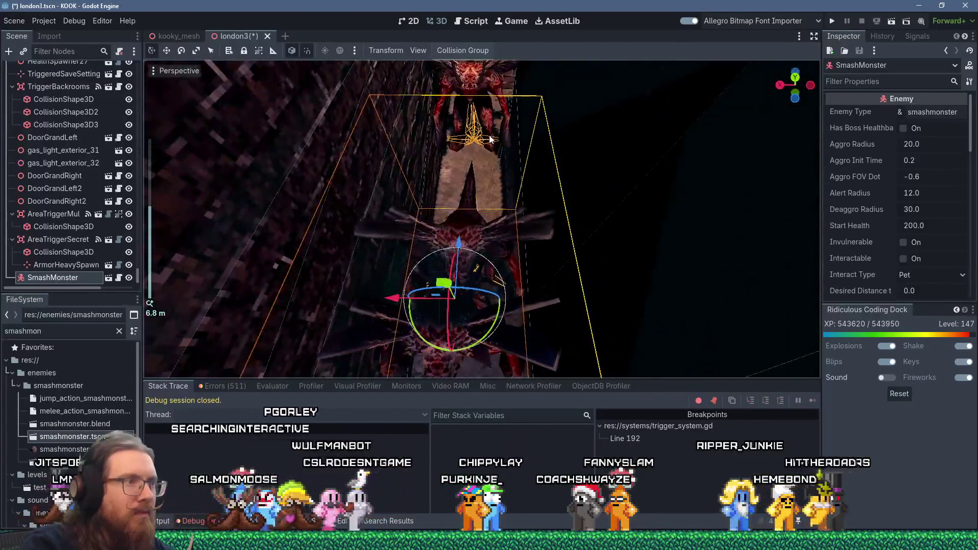
{"action": "mouse_move", "coordinate": [490, 139]}
{"action": "left_mouse_down"}
{"action": "mouse_move", "coordinate": [492, 86]}
{"action": "mouse_move", "coordinate": [465, 214]}
{"action": "mouse_move", "coordinate": [473, 263]}
{"action": "mouse_move", "coordinate": [493, 212]}
{"action": "mouse_move", "coordinate": [497, 243]}
{"action": "mouse_move", "coordinate": [547, 203]}
{"action": "mouse_move", "coordinate": [463, 195]}
{"action": "mouse_move", "coordinate": [487, 222]}
{"action": "mouse_move", "coordinate": [494, 187]}
{"action": "mouse_move", "coordinate": [487, 240]}
{"action": "mouse_move", "coordinate": [484, 204]}
{"action": "mouse_move", "coordinate": [480, 253]}
{"action": "mouse_move", "coordinate": [421, 296]}
{"action": "mouse_move", "coordinate": [500, 247]}
{"action": "mouse_move", "coordinate": [521, 194]}
{"action": "mouse_move", "coordinate": [552, 191]}
{"action": "mouse_move", "coordinate": [482, 261]}
{"action": "mouse_move", "coordinate": [493, 255]}
{"action": "mouse_move", "coordinate": [407, 183]}
{"action": "mouse_move", "coordinate": [397, 201]}
{"action": "mouse_move", "coordinate": [423, 327]}
{"action": "left_mouse_up"}
{"action": "scroll", "coordinate": [487, 106], "scroll_direction": "down", "scroll_amount": 3}
{"action": "scroll", "coordinate": [493, 212], "scroll_direction": "up", "scroll_amount": 3}
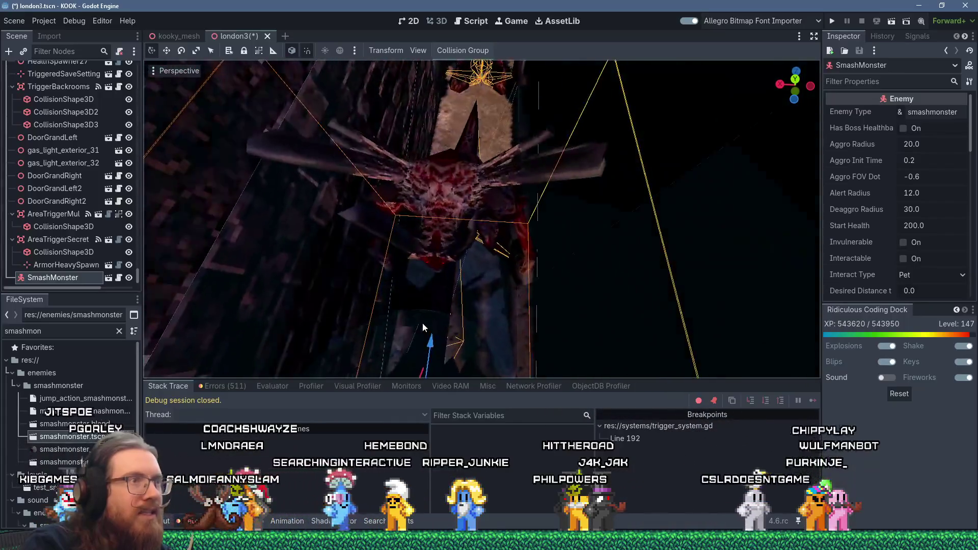
{"action": "scroll", "coordinate": [456, 258], "scroll_direction": "down", "scroll_amount": 3}
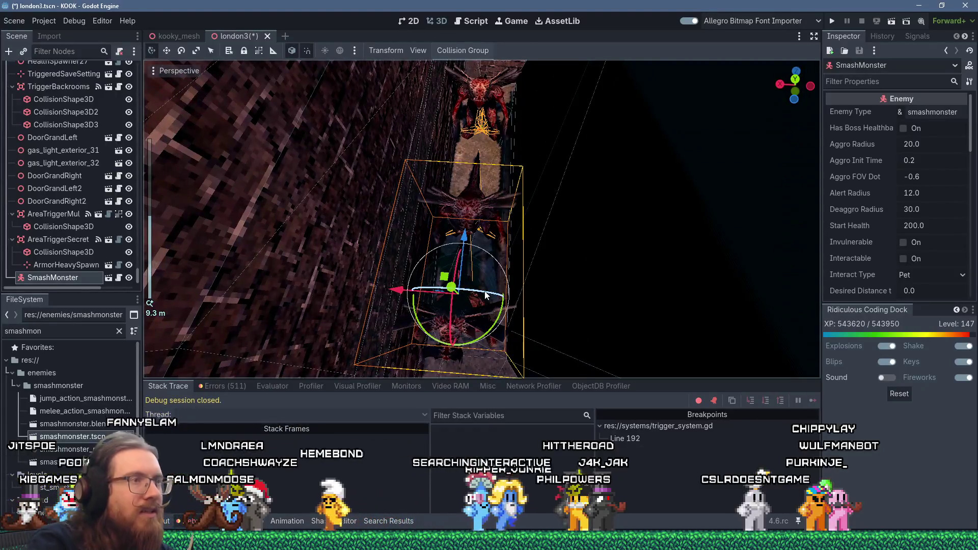
{"action": "key", "text": "Delete"}
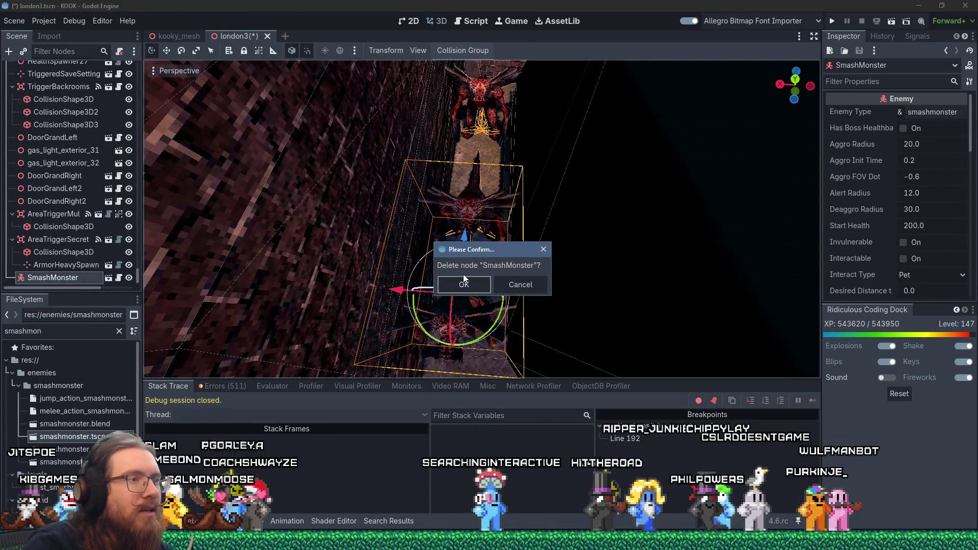
Step: Confirm the deletion, then nudge SmashmonsterSpawner and SmashmonsterSpawner2 slightly along X
{"action": "left_click", "coordinate": [463, 281]}
{"action": "left_click", "coordinate": [476, 221]}
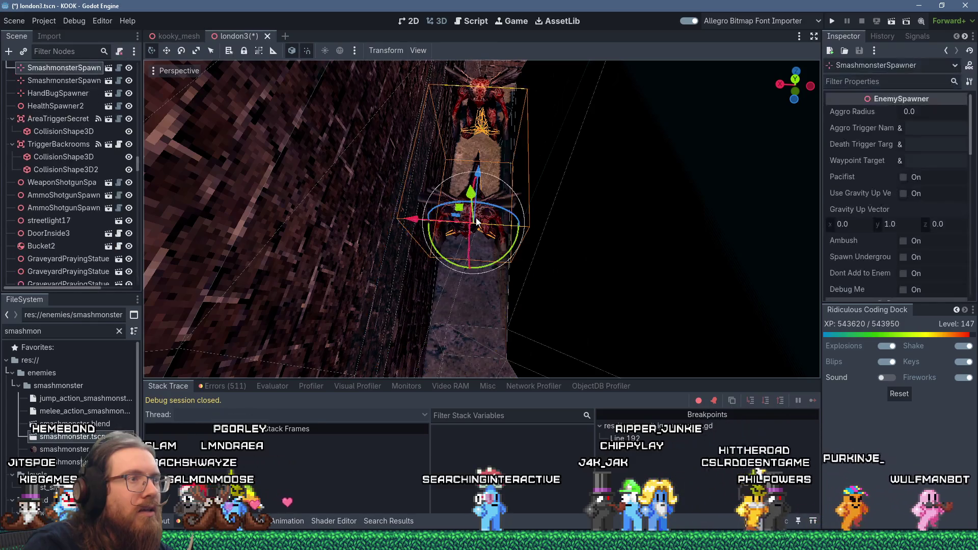
{"action": "scroll", "coordinate": [468, 219], "scroll_direction": "up", "scroll_amount": 3}
{"action": "mouse_move", "coordinate": [402, 224]}
{"action": "left_mouse_down"}
{"action": "mouse_move", "coordinate": [414, 227]}
{"action": "mouse_move", "coordinate": [498, 157]}
{"action": "mouse_move", "coordinate": [478, 282]}
{"action": "left_mouse_up"}
{"action": "scroll", "coordinate": [481, 252], "scroll_direction": "up", "scroll_amount": 1}
{"action": "left_click", "coordinate": [461, 206]}
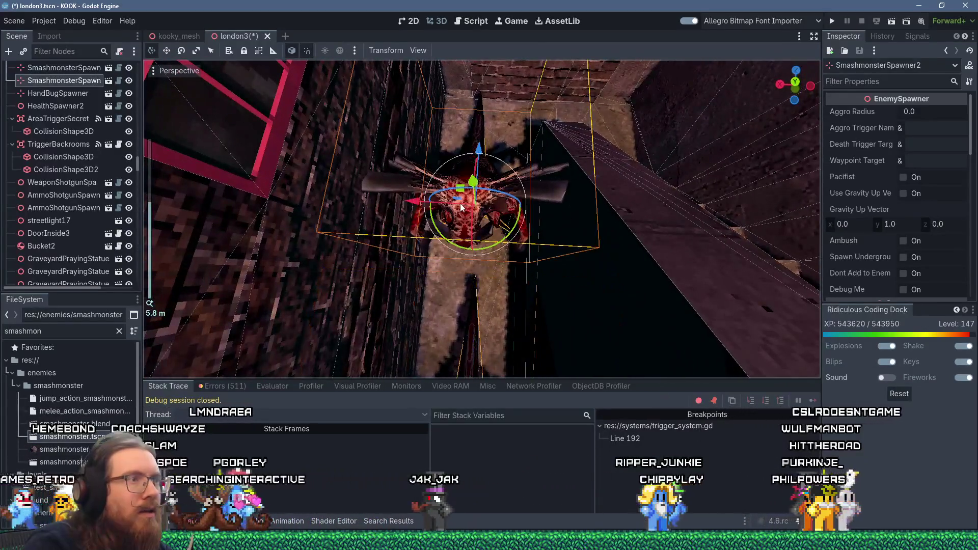
{"action": "mouse_move", "coordinate": [415, 200]}
{"action": "left_mouse_down"}
{"action": "mouse_move", "coordinate": [423, 204]}
{"action": "mouse_move", "coordinate": [313, 244]}
{"action": "left_mouse_up"}
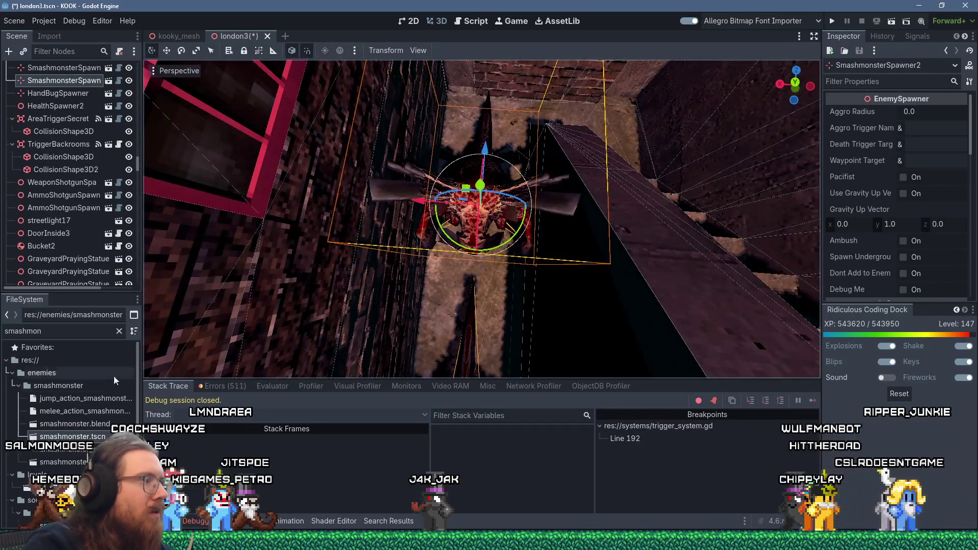
Step: Add two SmashMonster instances to the node tree, then delete both
{"action": "mouse_move", "coordinate": [79, 441]}
{"action": "left_mouse_down"}
{"action": "mouse_move", "coordinate": [71, 71]}
{"action": "mouse_move", "coordinate": [72, 95]}
{"action": "left_mouse_up"}
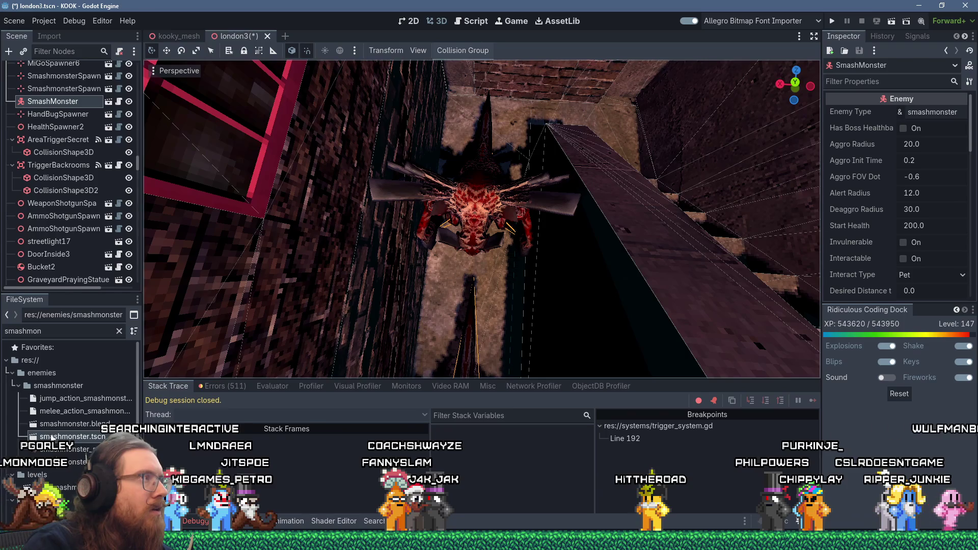
{"action": "left_click_drag", "start_coordinate": [53, 438], "coordinate": [65, 104]}
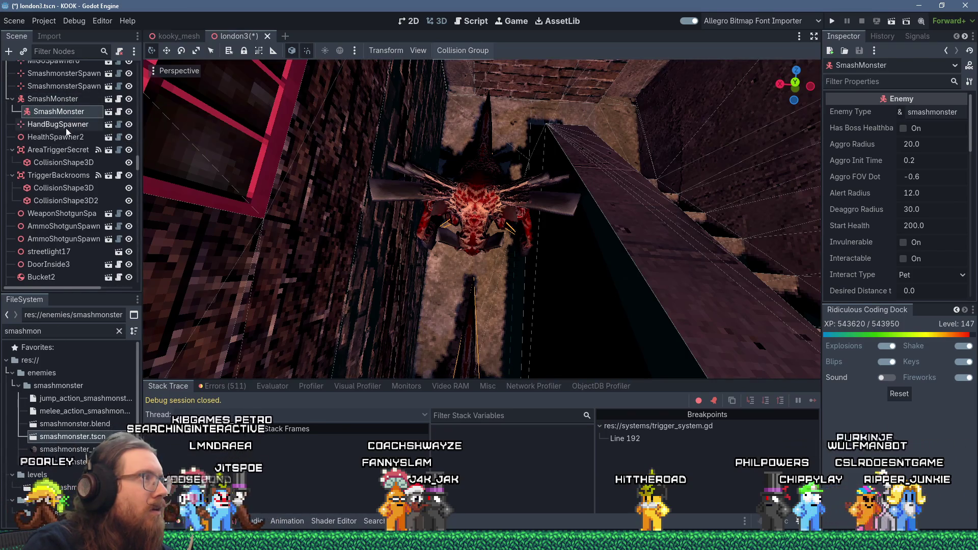
{"action": "left_click", "coordinate": [66, 98], "text": "ctrl"}
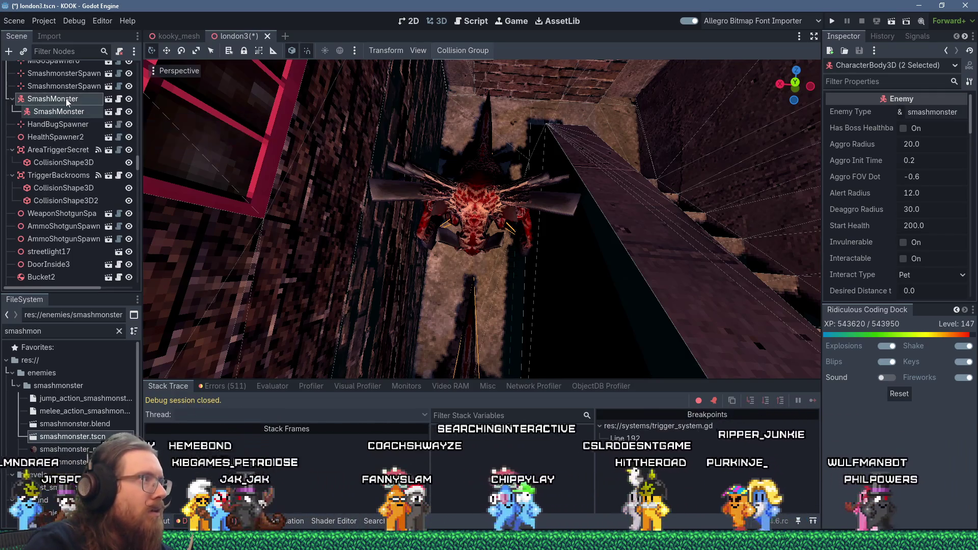
{"action": "key", "text": "Delete"}
{"action": "key", "text": "Return"}
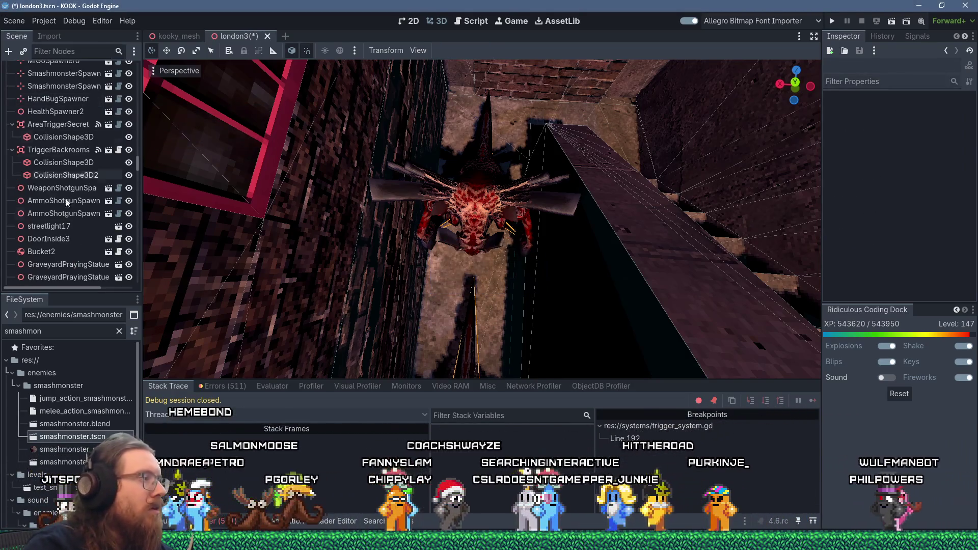
Step: Add a fresh SmashMonster, reposition it in the alley, then delete it again
{"action": "mouse_move", "coordinate": [72, 436]}
{"action": "left_mouse_down"}
{"action": "mouse_move", "coordinate": [51, 131]}
{"action": "mouse_move", "coordinate": [66, 85]}
{"action": "left_mouse_up"}
{"action": "mouse_move", "coordinate": [461, 207]}
{"action": "left_mouse_down"}
{"action": "mouse_move", "coordinate": [485, 179]}
{"action": "mouse_move", "coordinate": [513, 64]}
{"action": "mouse_move", "coordinate": [536, 66]}
{"action": "mouse_move", "coordinate": [503, 365]}
{"action": "mouse_move", "coordinate": [475, 375]}
{"action": "mouse_move", "coordinate": [480, 292]}
{"action": "mouse_move", "coordinate": [496, 308]}
{"action": "mouse_move", "coordinate": [493, 220]}
{"action": "mouse_move", "coordinate": [395, 183]}
{"action": "mouse_move", "coordinate": [373, 191]}
{"action": "mouse_move", "coordinate": [547, 190]}
{"action": "mouse_move", "coordinate": [524, 179]}
{"action": "mouse_move", "coordinate": [452, 223]}
{"action": "mouse_move", "coordinate": [460, 150]}
{"action": "left_mouse_up"}
{"action": "scroll", "coordinate": [475, 375], "scroll_direction": "up", "scroll_amount": 3}
{"action": "scroll", "coordinate": [481, 293], "scroll_direction": "down", "scroll_amount": 3}
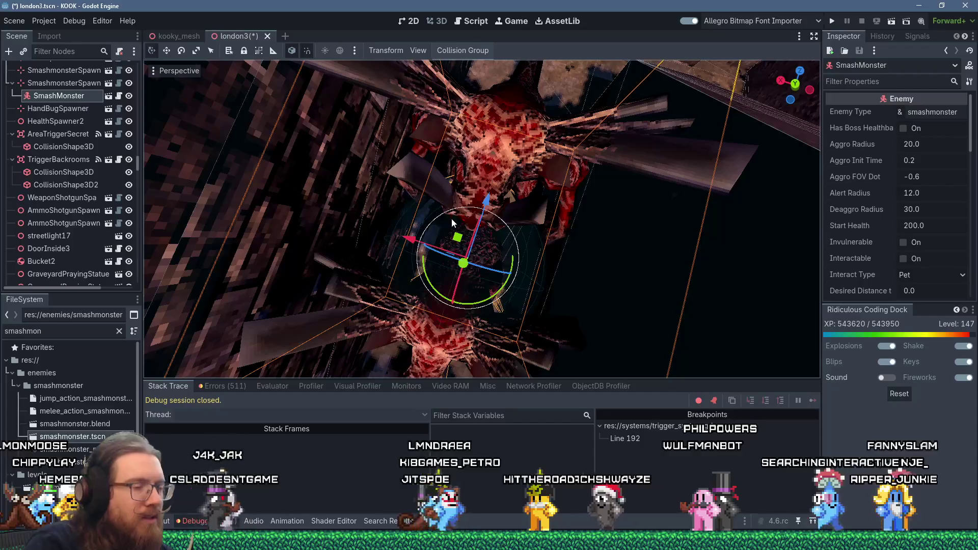
{"action": "key", "text": "Delete"}
{"action": "key", "text": "Return"}
{"action": "scroll", "coordinate": [457, 243], "scroll_direction": "down", "scroll_amount": 5}
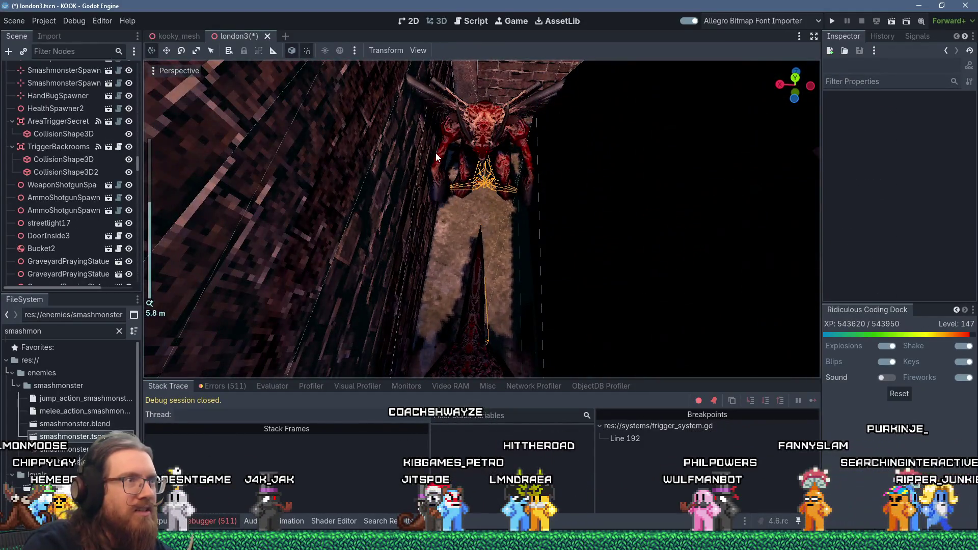
{"action": "mouse_move", "coordinate": [402, 142]}
{"action": "left_mouse_down"}
{"action": "mouse_move", "coordinate": [420, 110]}
{"action": "mouse_move", "coordinate": [419, 148]}
{"action": "mouse_move", "coordinate": [456, 203]}
{"action": "left_mouse_up"}
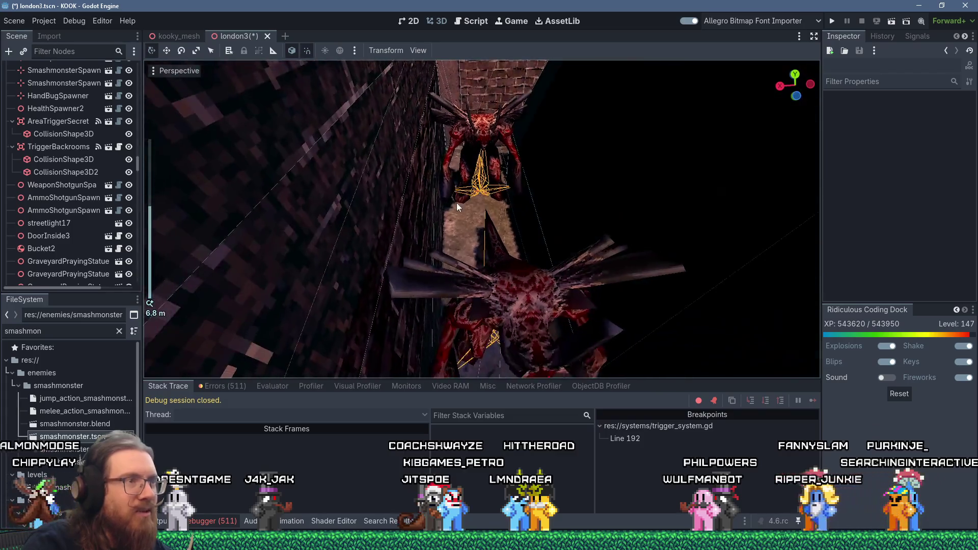
{"action": "scroll", "coordinate": [432, 130], "scroll_direction": "up", "scroll_amount": 3}
{"action": "mouse_move", "coordinate": [433, 130]}
{"action": "left_mouse_down"}
{"action": "mouse_move", "coordinate": [440, 186]}
{"action": "mouse_move", "coordinate": [418, 111]}
{"action": "left_mouse_up"}
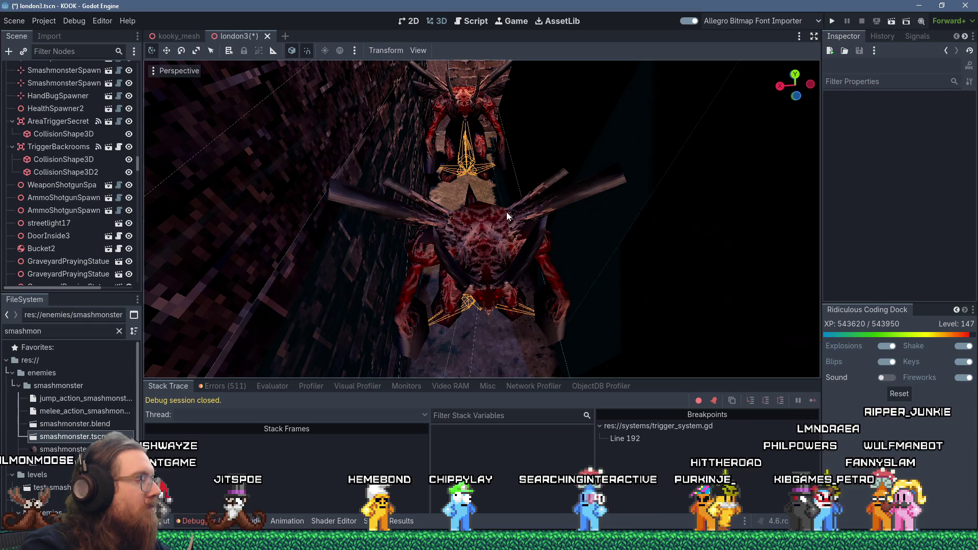
{"action": "mouse_move", "coordinate": [362, 541]}
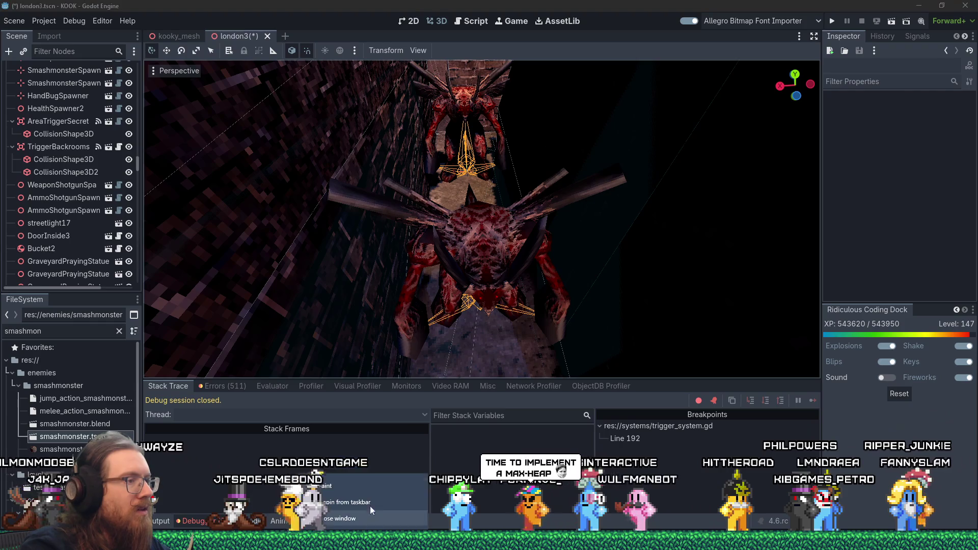
{"action": "left_click", "coordinate": [374, 480]}
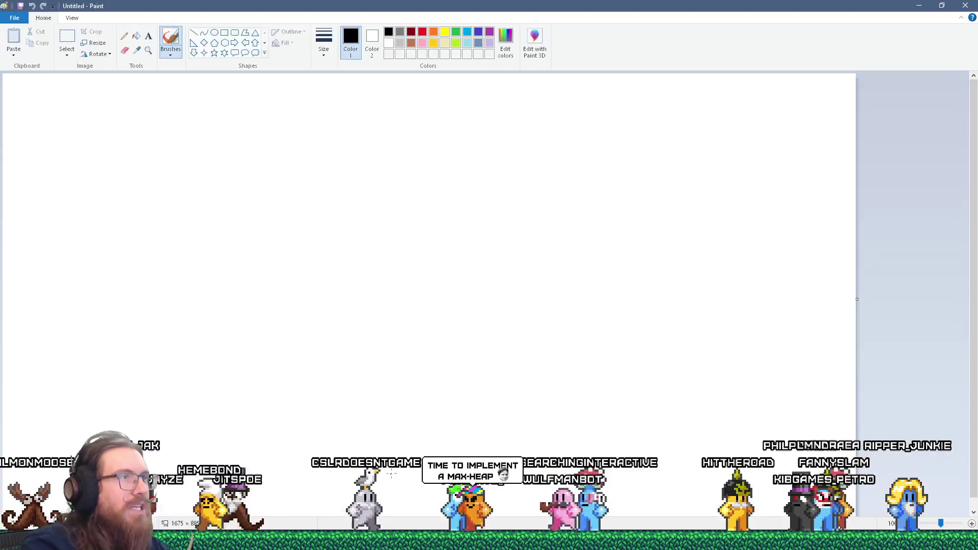
Step: Draw the rectangles with the Rectangle tool and a circle beside the tall one with Oval
{"action": "left_click", "coordinate": [224, 32]}
{"action": "left_click_drag", "start_coordinate": [340, 235], "coordinate": [588, 308]}
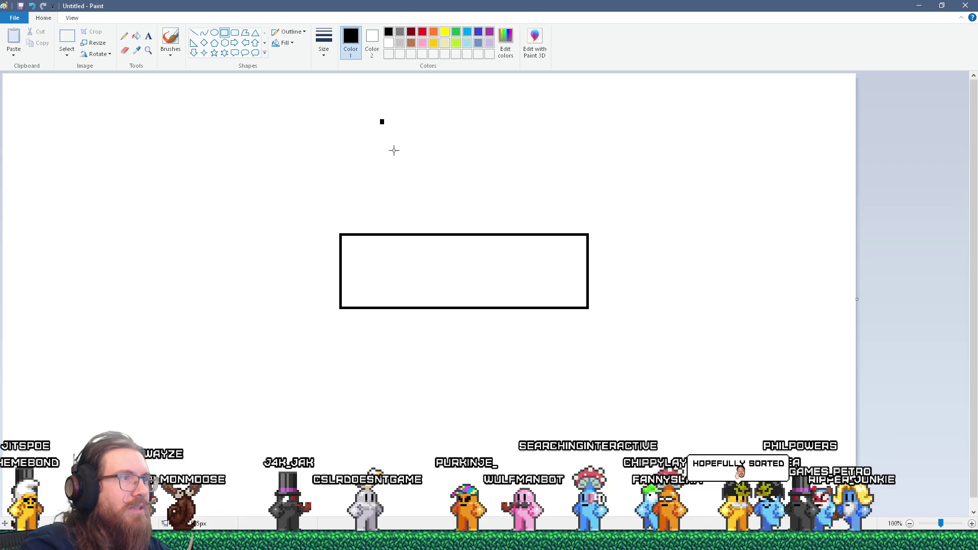
{"action": "left_click", "coordinate": [214, 32]}
{"action": "mouse_move", "coordinate": [430, 159]}
{"action": "left_mouse_down"}
{"action": "mouse_move", "coordinate": [496, 222]}
{"action": "mouse_move", "coordinate": [469, 197]}
{"action": "left_mouse_up"}
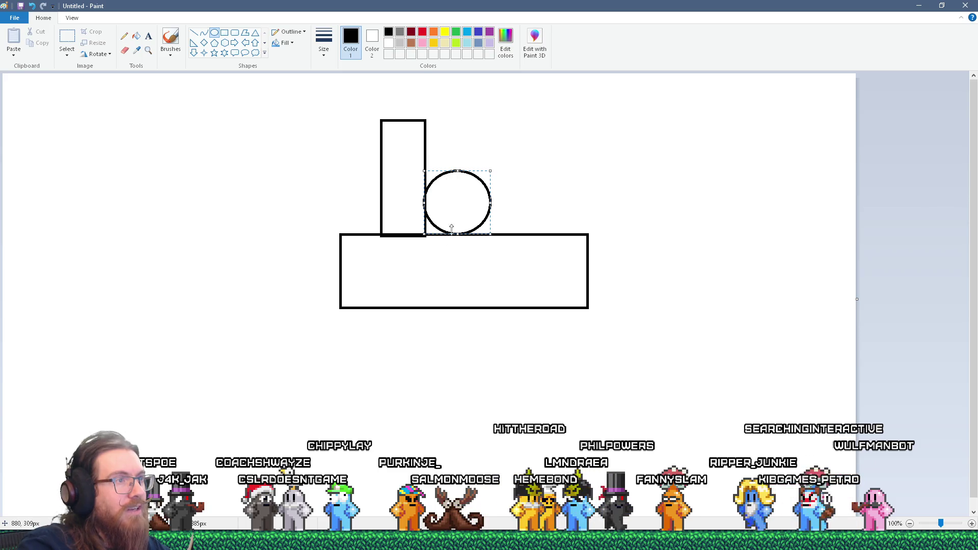
{"action": "mouse_move", "coordinate": [456, 201]}
{"action": "left_mouse_down"}
{"action": "mouse_move", "coordinate": [456, 224]}
{"action": "mouse_move", "coordinate": [457, 199]}
{"action": "left_mouse_up"}
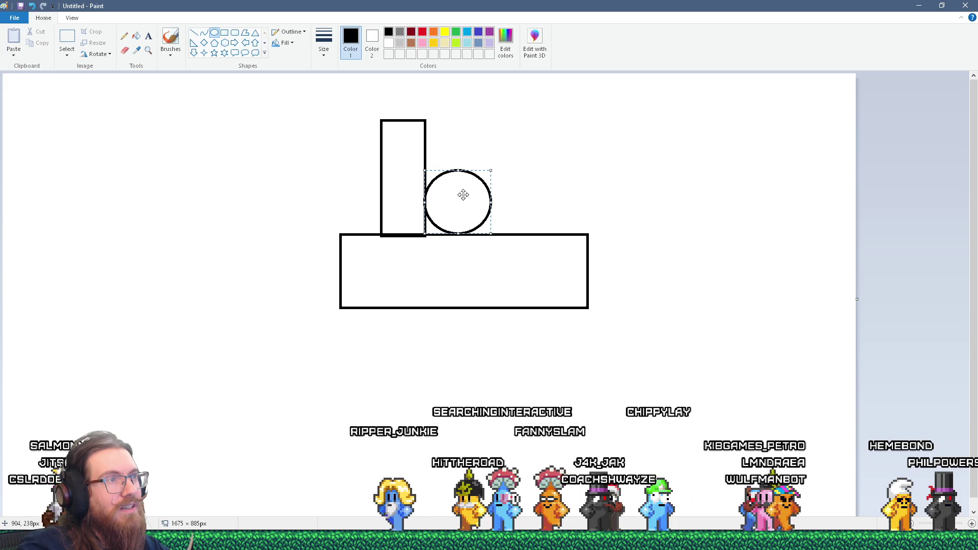
Step: Settle the circle beside the tall rectangle on the base's top edge, then return to Godot
{"action": "mouse_move", "coordinate": [463, 195]}
{"action": "left_mouse_down"}
{"action": "mouse_move", "coordinate": [458, 317]}
{"action": "mouse_move", "coordinate": [463, 209]}
{"action": "left_mouse_up"}
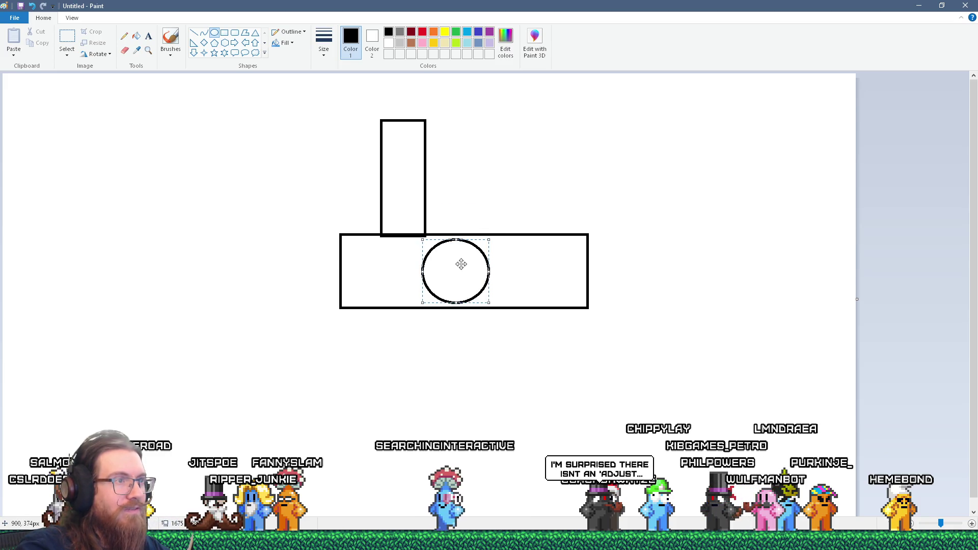
{"action": "mouse_move", "coordinate": [458, 326]}
{"action": "left_mouse_down"}
{"action": "mouse_move", "coordinate": [463, 337]}
{"action": "mouse_move", "coordinate": [474, 170]}
{"action": "mouse_move", "coordinate": [462, 193]}
{"action": "left_mouse_up"}
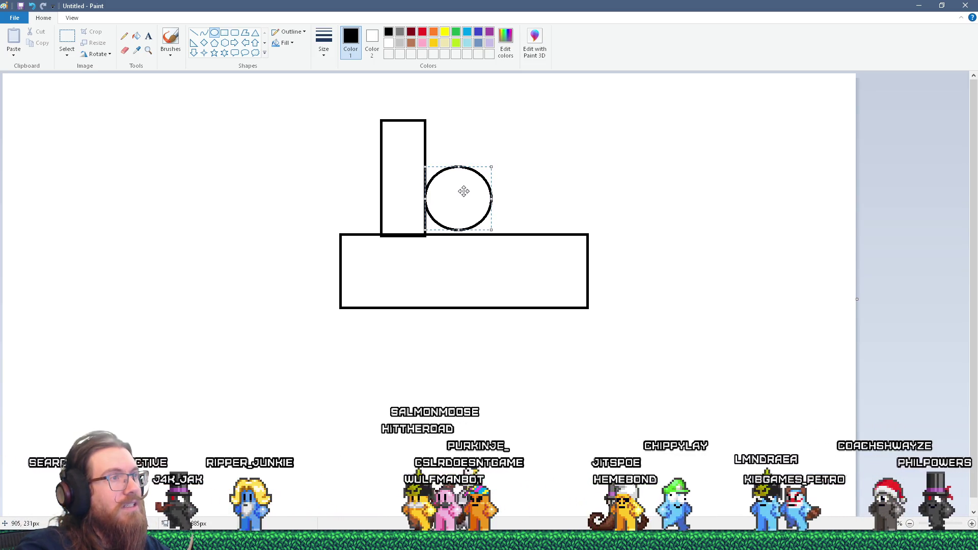
{"action": "left_click_drag", "start_coordinate": [463, 189], "coordinate": [463, 191]}
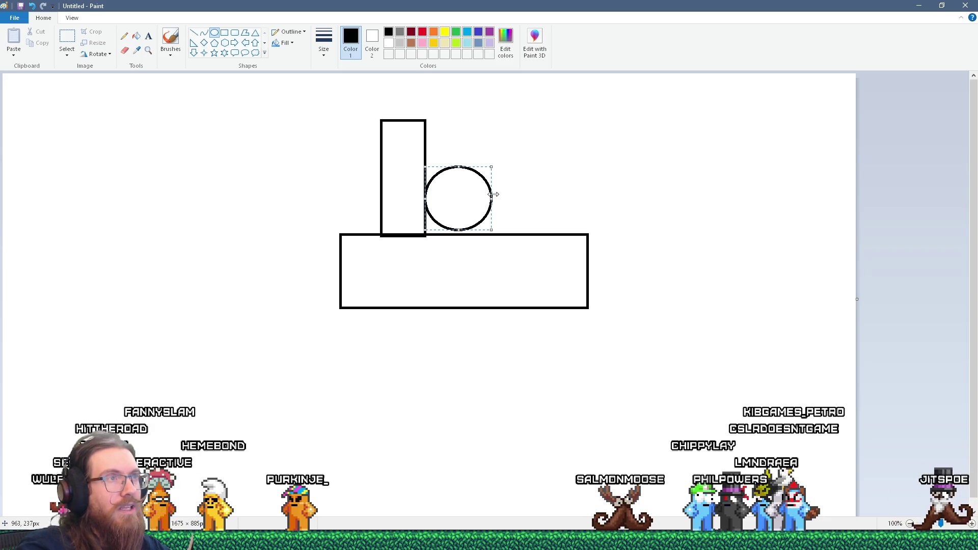
{"action": "key", "text": "alt+Tab"}
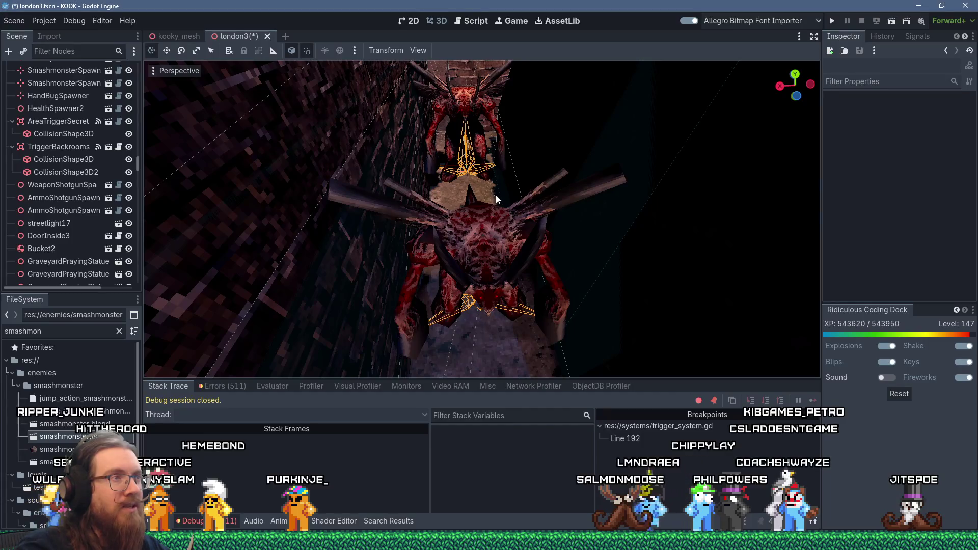
Step: Save and launch the level, then run the give-all command in the console
{"action": "left_click", "coordinate": [832, 21]}
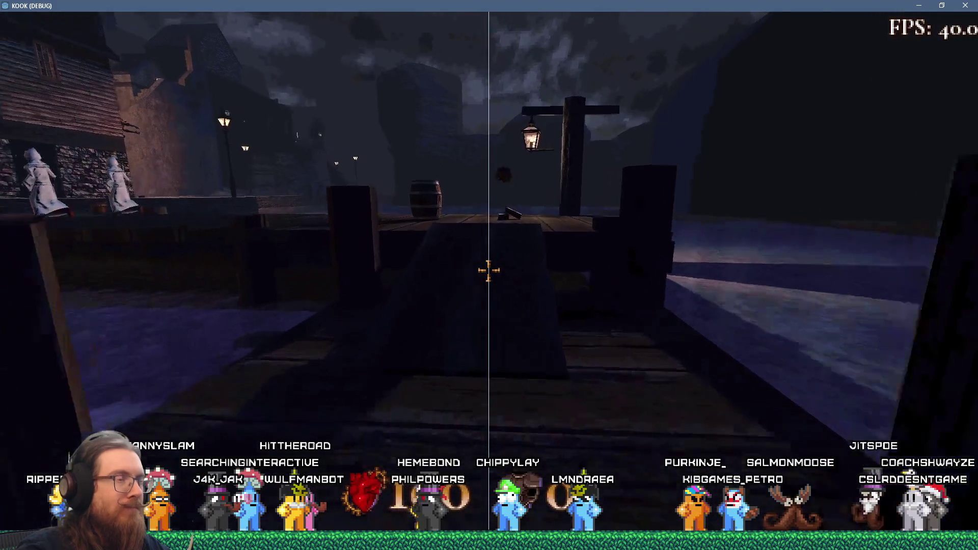
{"action": "key", "text": "grave"}
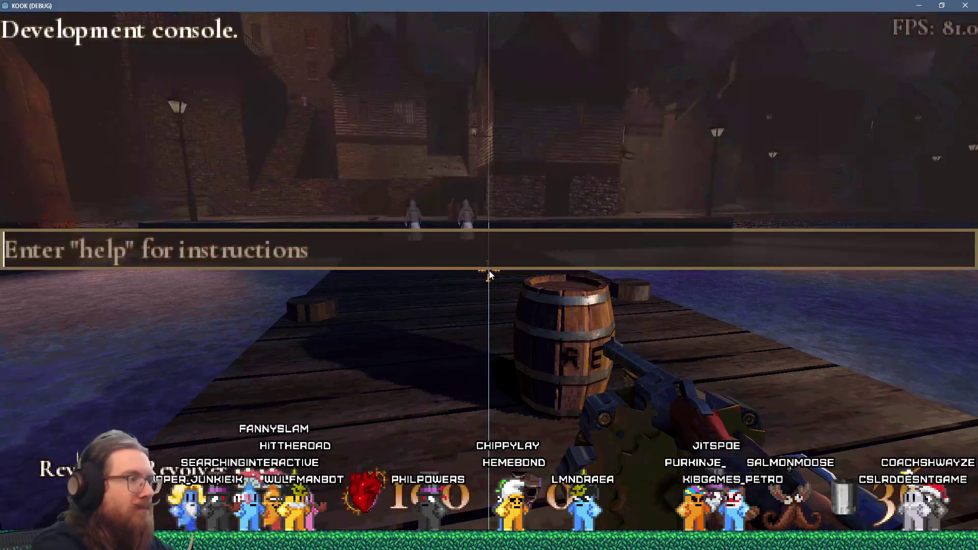
{"action": "type", "text": "giveall"}
{"action": "key", "text": "Return"}
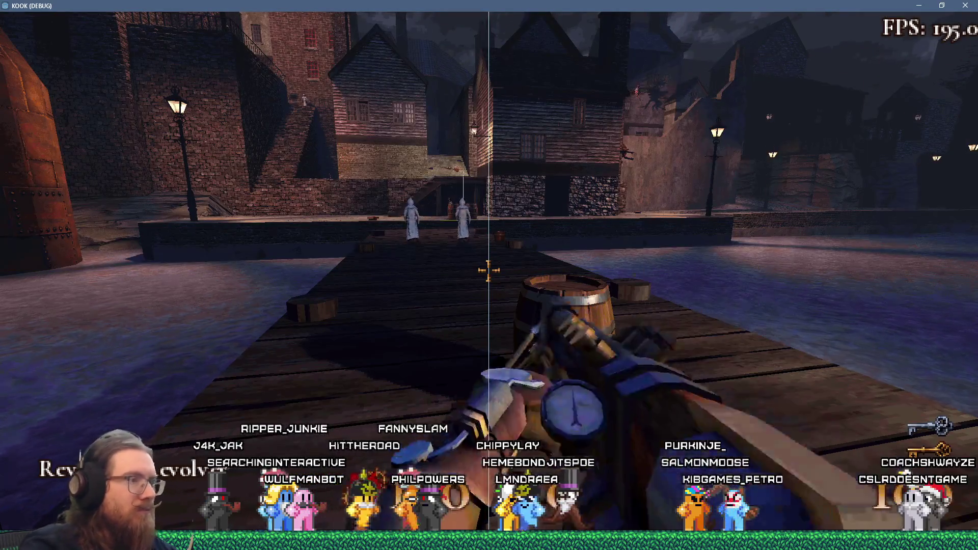
{"action": "key", "text": "w"}
Step: Fire fireballs at the barrels and brick houses, then run giveall again
{"action": "left_click", "coordinate": [486, 274]}
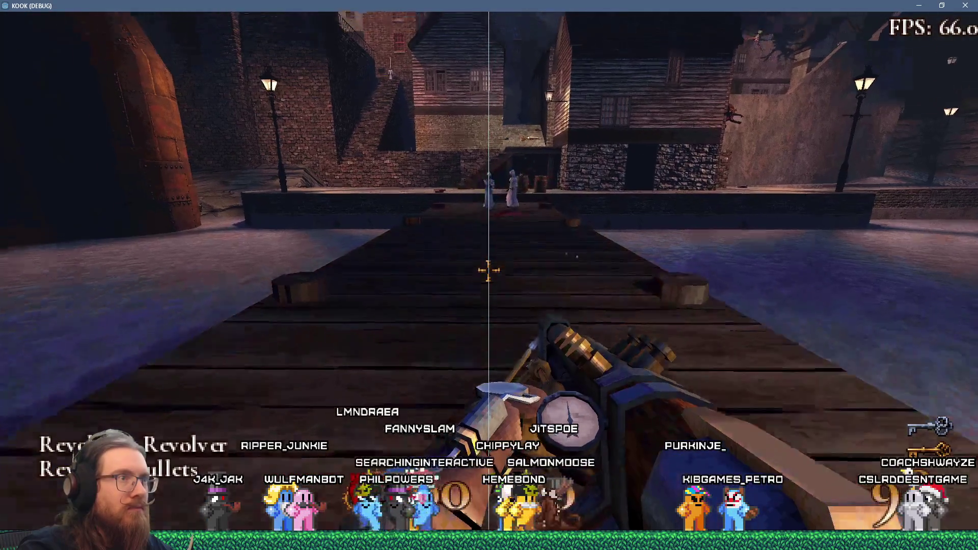
{"action": "left_click", "coordinate": [488, 273]}
{"action": "left_click", "coordinate": [487, 273]}
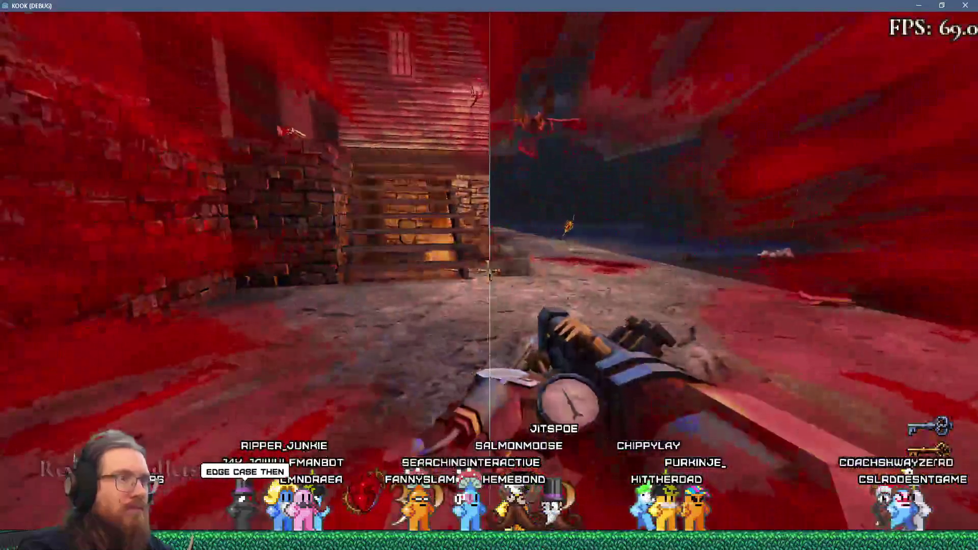
{"action": "left_click", "coordinate": [488, 273]}
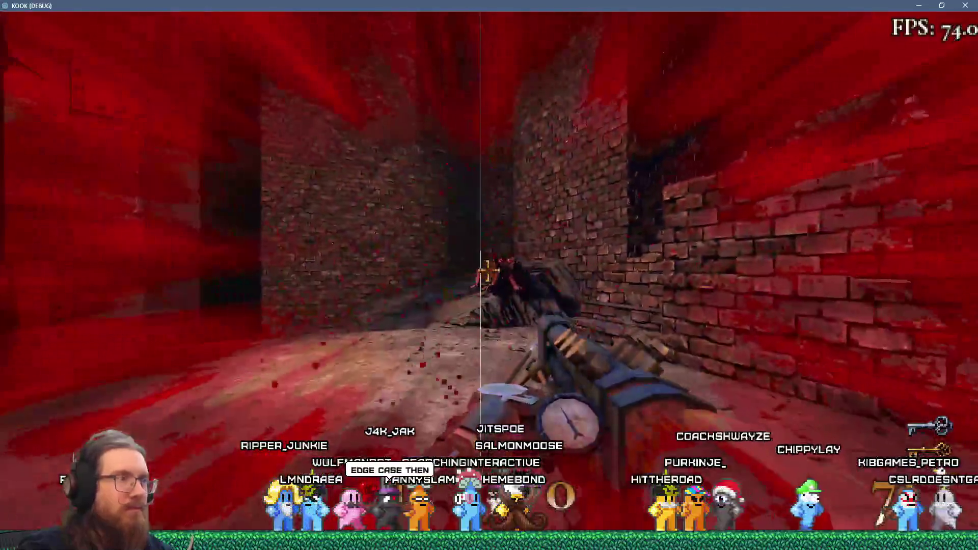
{"action": "left_click", "coordinate": [487, 273]}
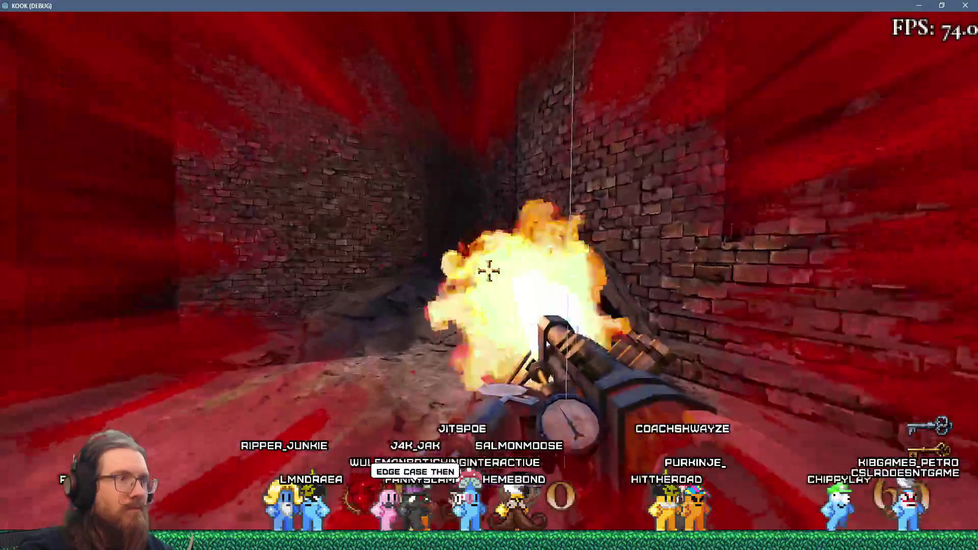
{"action": "key", "text": "grave"}
{"action": "type", "text": "giveall"}
{"action": "key", "text": "Return"}
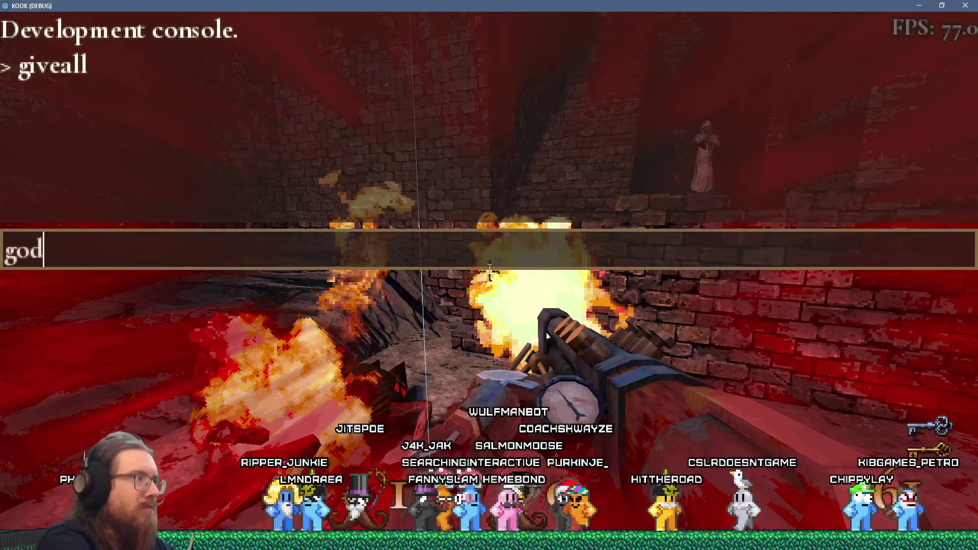
Step: Enable god mode, then fire fireballs around the alley and dark doorway
{"action": "key", "text": "Return"}
{"action": "key", "text": "grave"}
{"action": "left_click", "coordinate": [488, 270]}
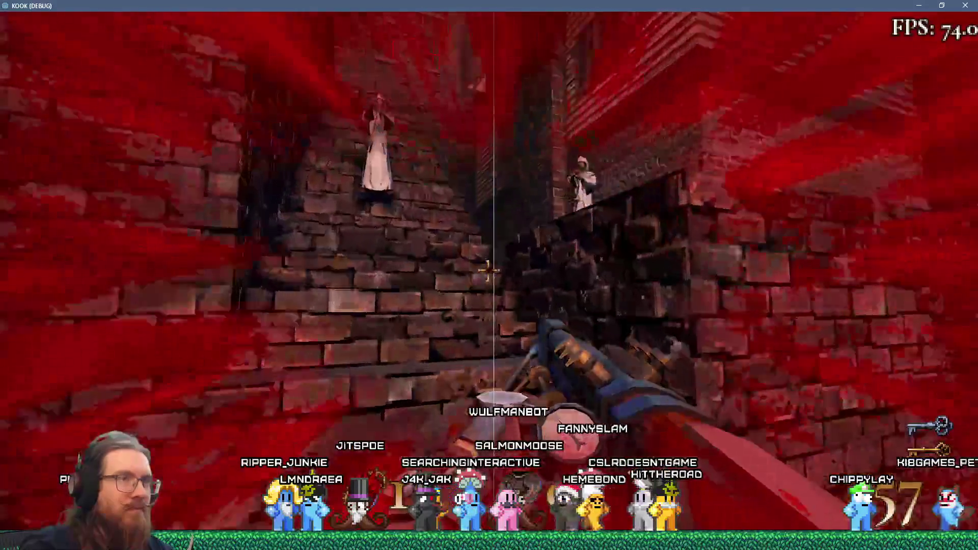
{"action": "left_click", "coordinate": [488, 271]}
{"action": "left_click", "coordinate": [488, 270]}
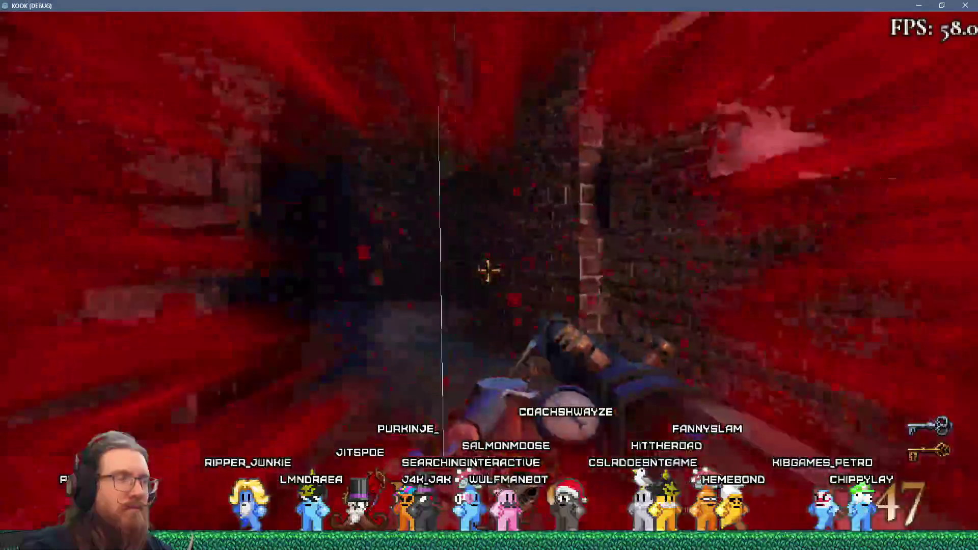
{"action": "left_click", "coordinate": [488, 270]}
{"action": "left_click", "coordinate": [488, 270]}
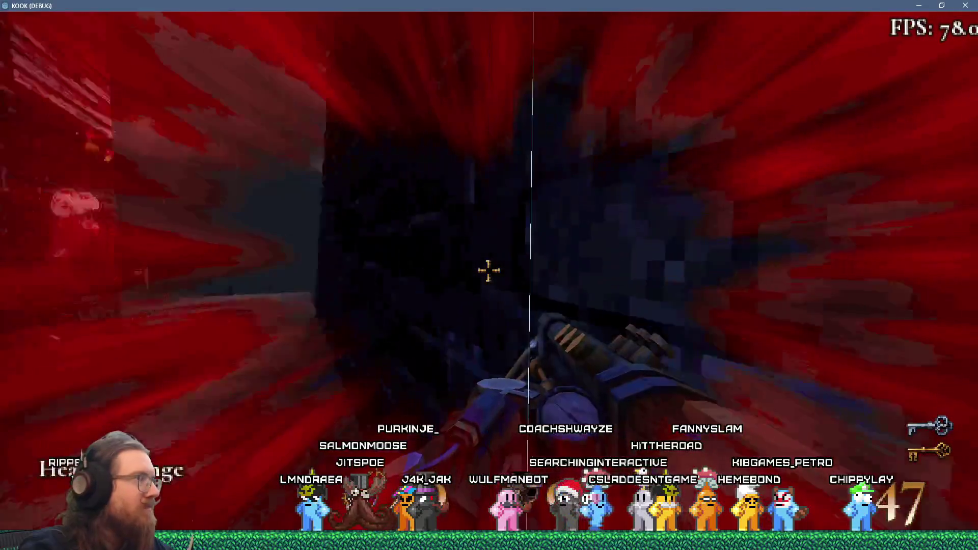
Step: Walk onto the lamp-lit street and burn the SmashMonster with fireballs
{"action": "key", "text": "w"}
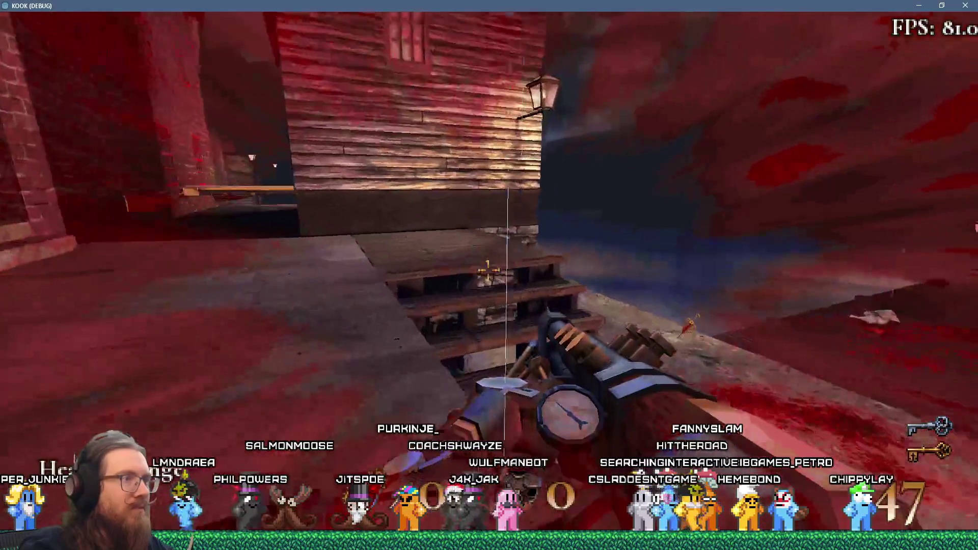
{"action": "key", "text": "w"}
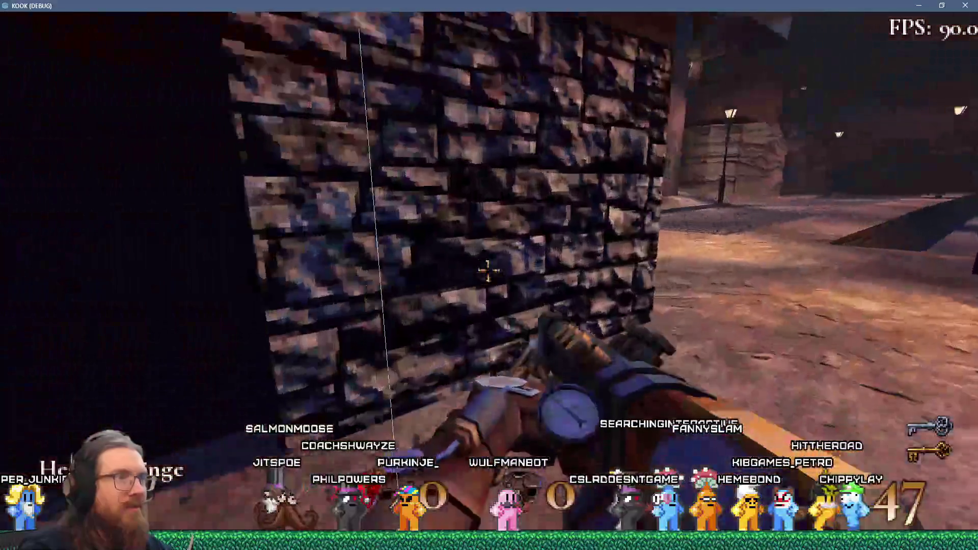
{"action": "key", "text": "w"}
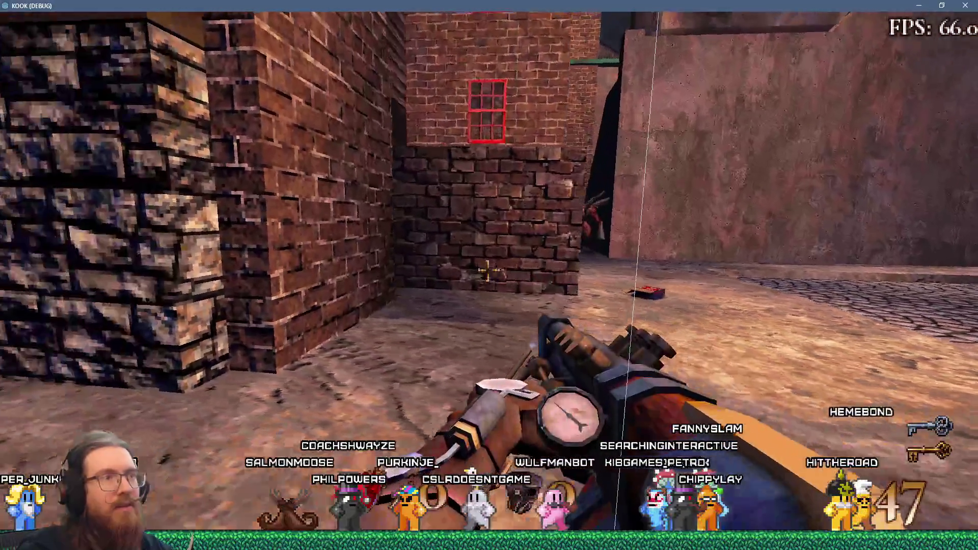
{"action": "key", "text": "w"}
{"action": "key", "text": "w"}
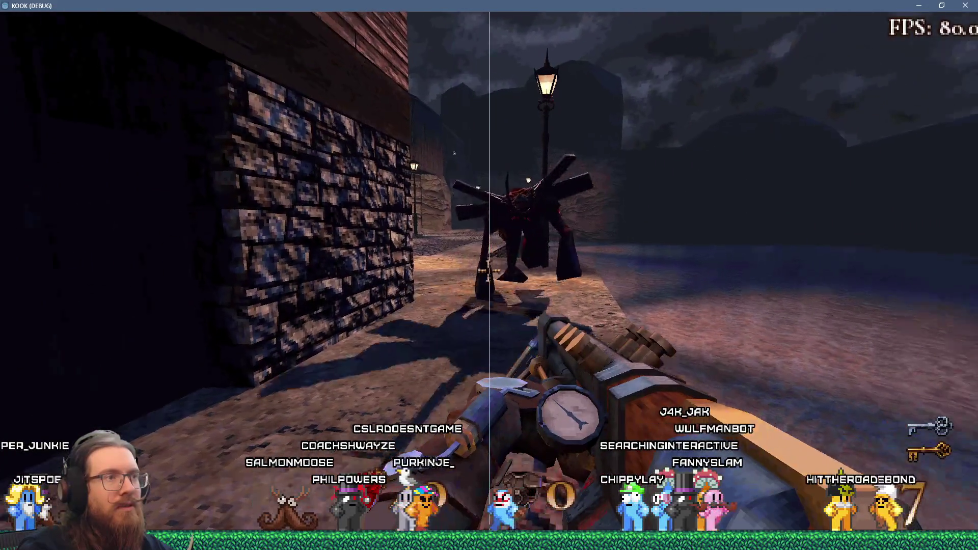
{"action": "left_click", "coordinate": [489, 271]}
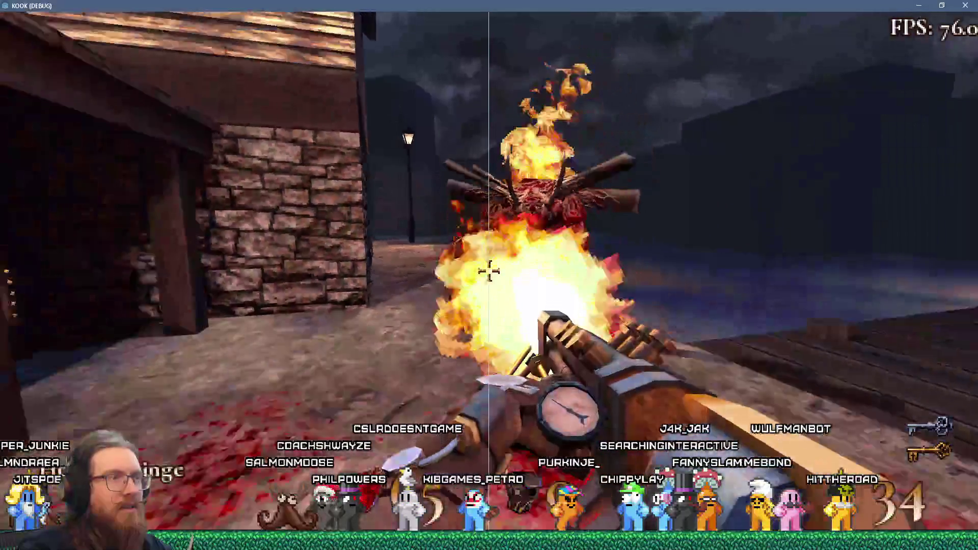
{"action": "left_click_drag", "start_coordinate": [489, 271], "coordinate": [489, 271]}
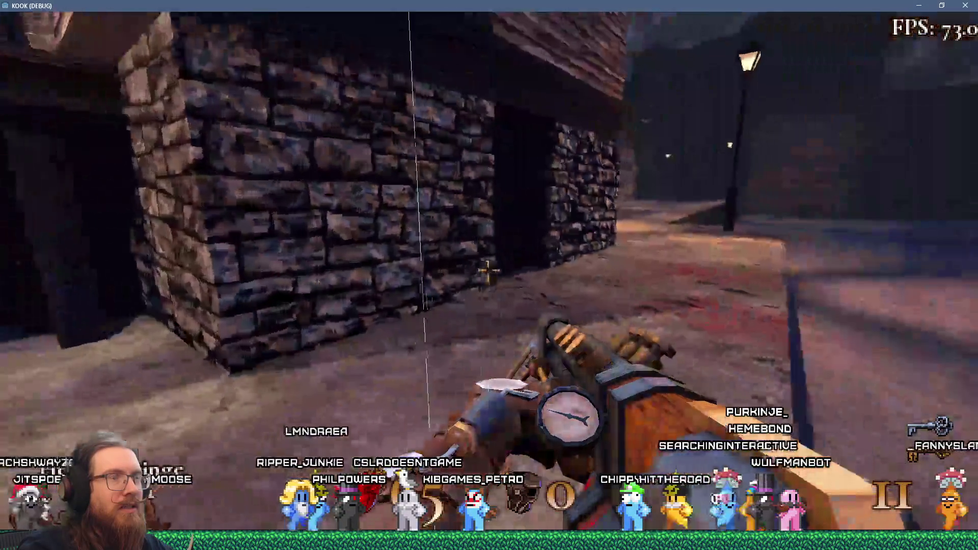
Step: Explore under the bridge, along the dock and courtyard, then close the game window
{"action": "key", "text": "w"}
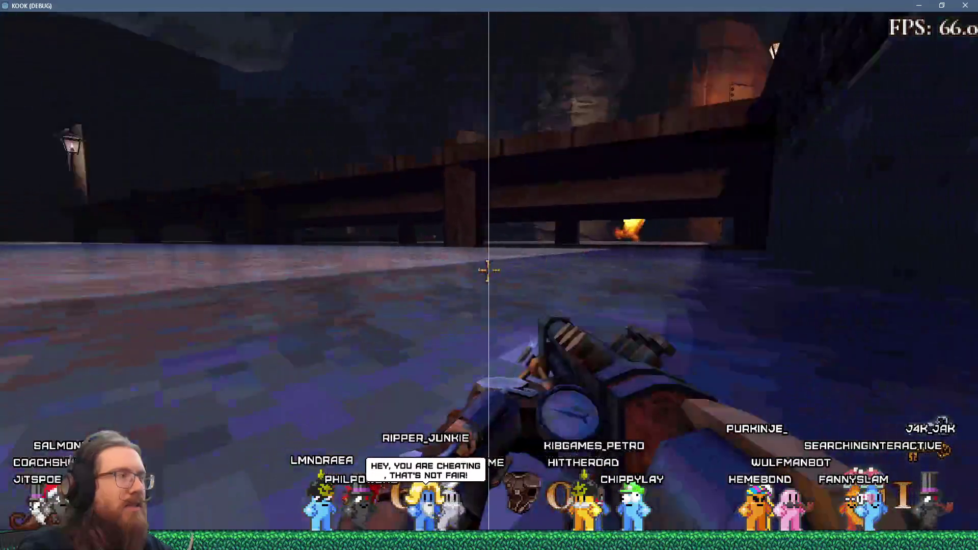
{"action": "key", "text": "w"}
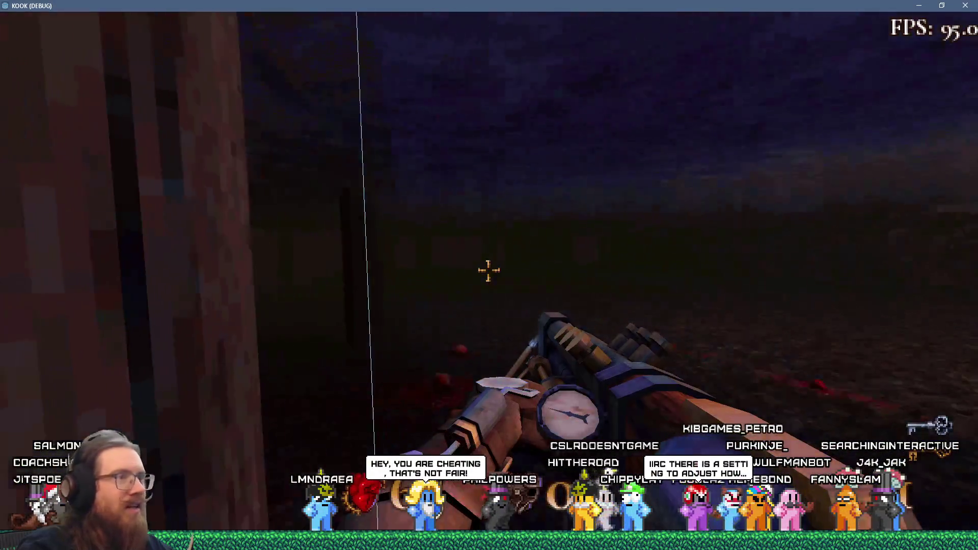
{"action": "key", "text": "w"}
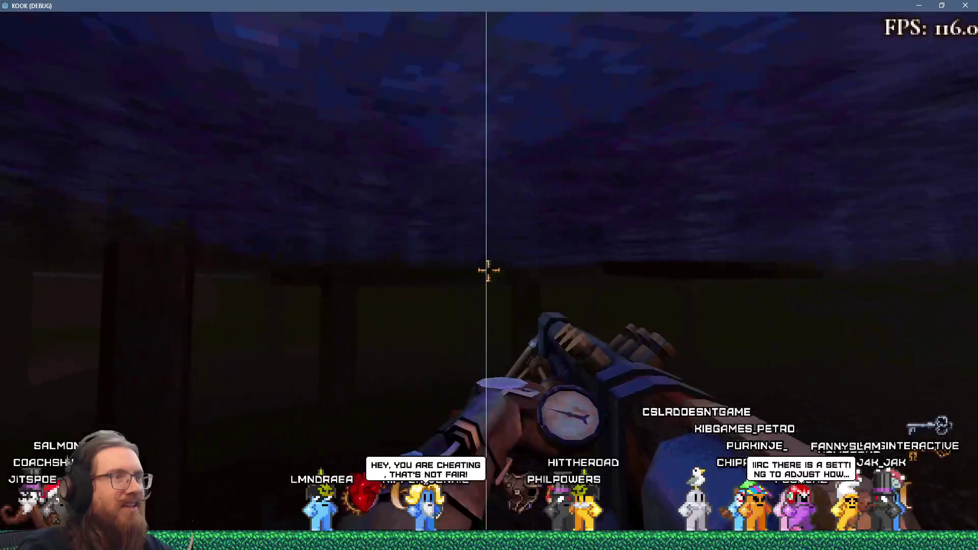
{"action": "key", "text": "w"}
{"action": "left_click", "coordinate": [489, 270]}
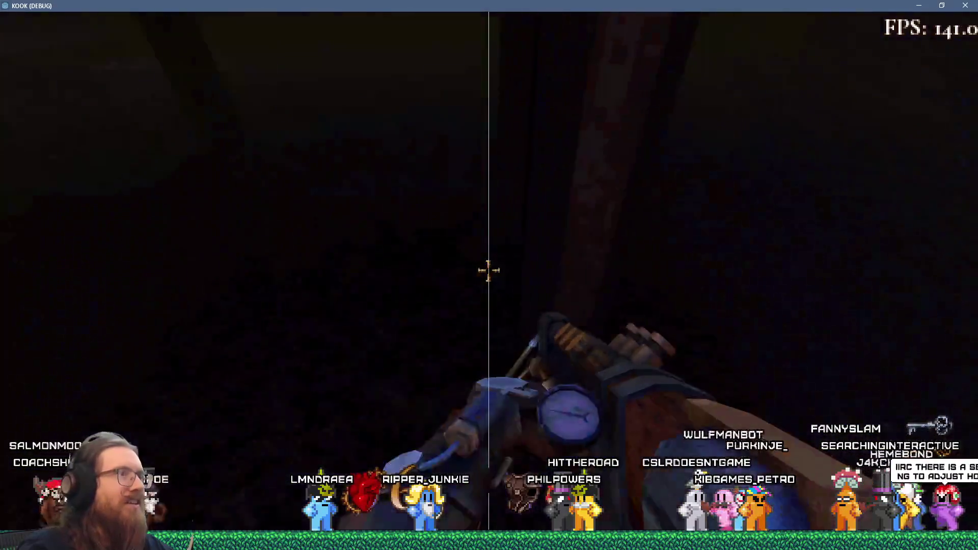
{"action": "key", "text": "w"}
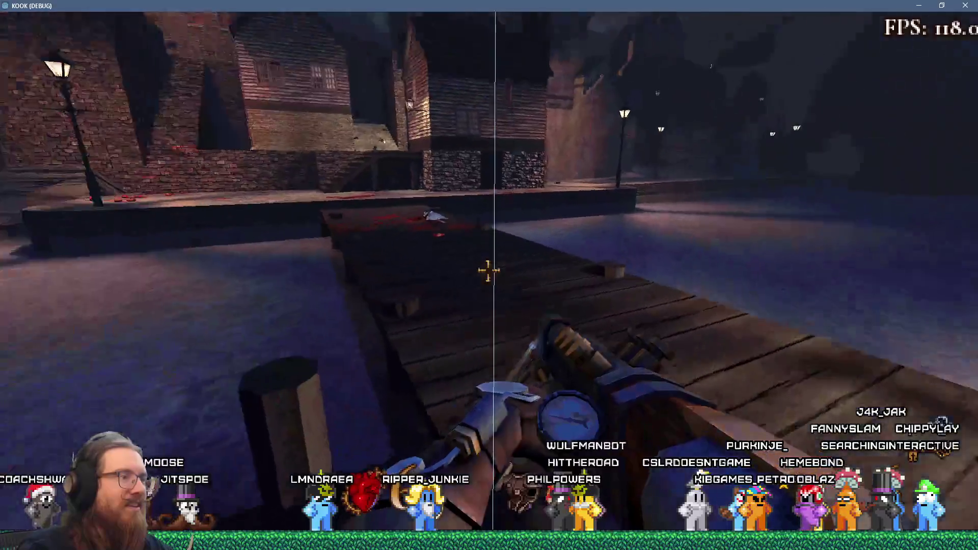
{"action": "key", "text": "w"}
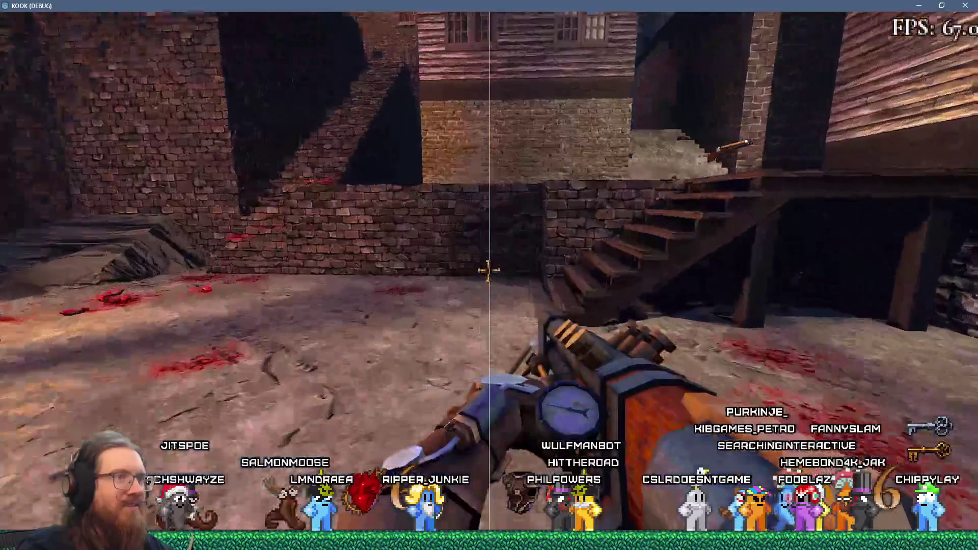
{"action": "key", "text": "w"}
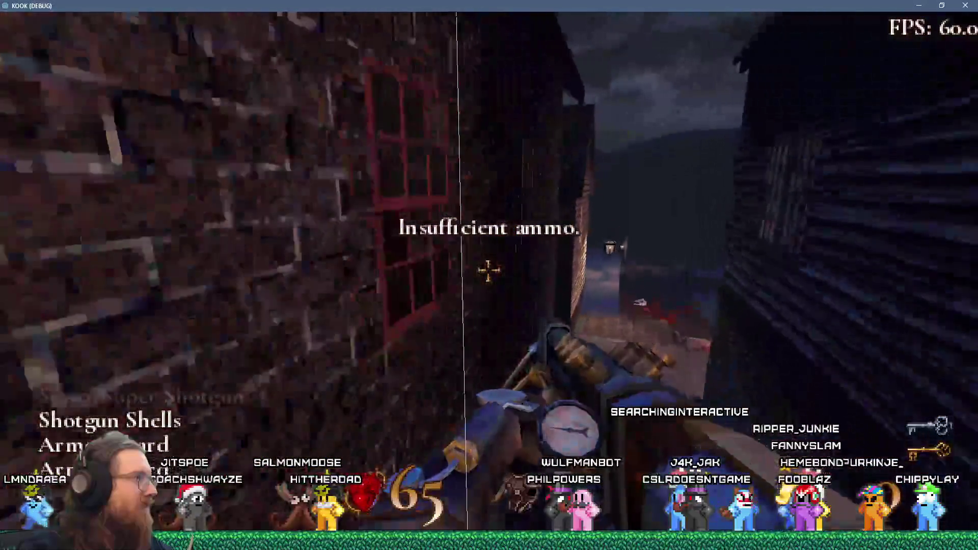
{"action": "key", "text": "w"}
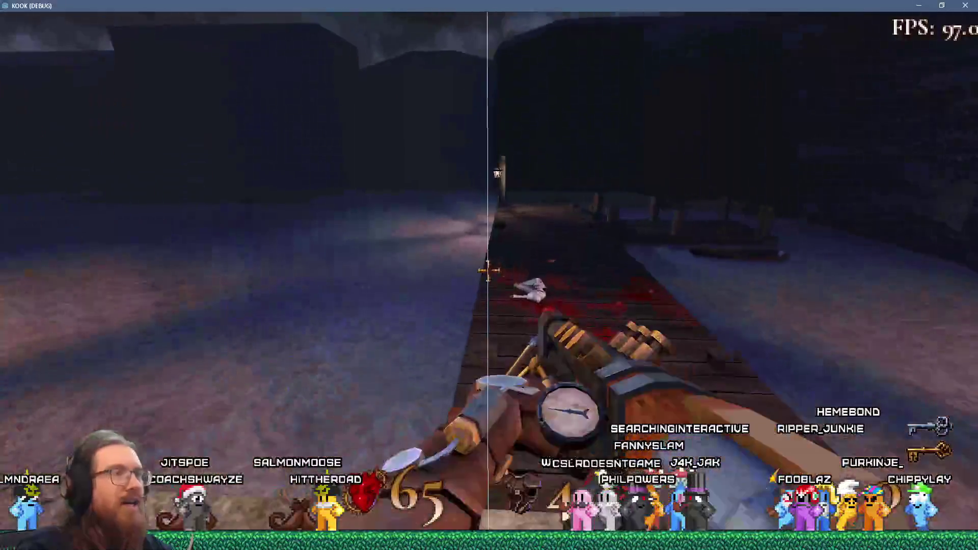
{"action": "key", "text": "w"}
{"action": "type", "text": "quit"}
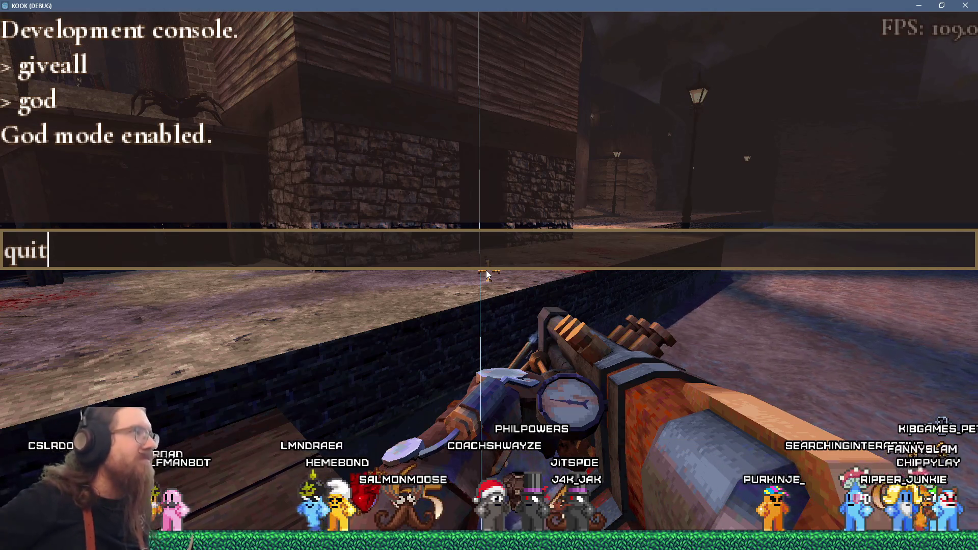
{"action": "left_click", "coordinate": [964, 5]}
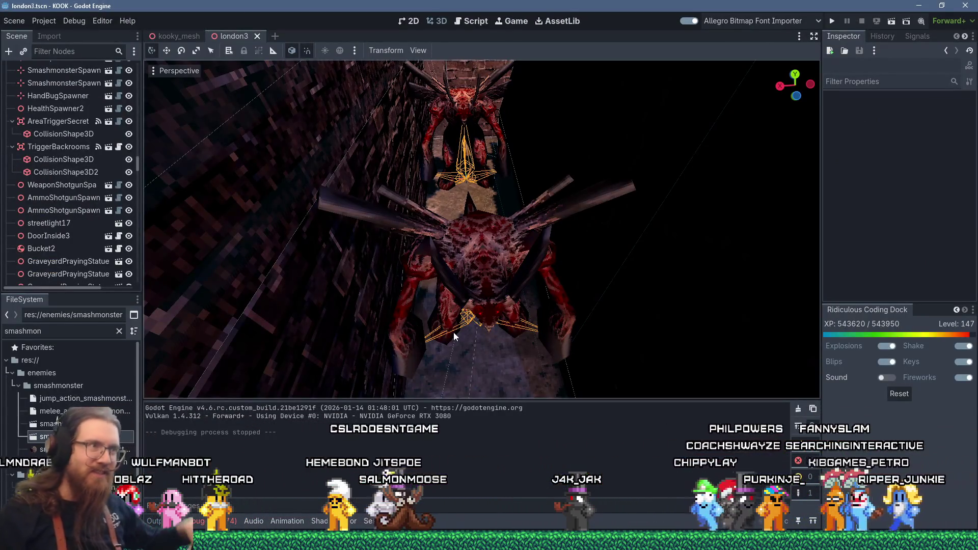
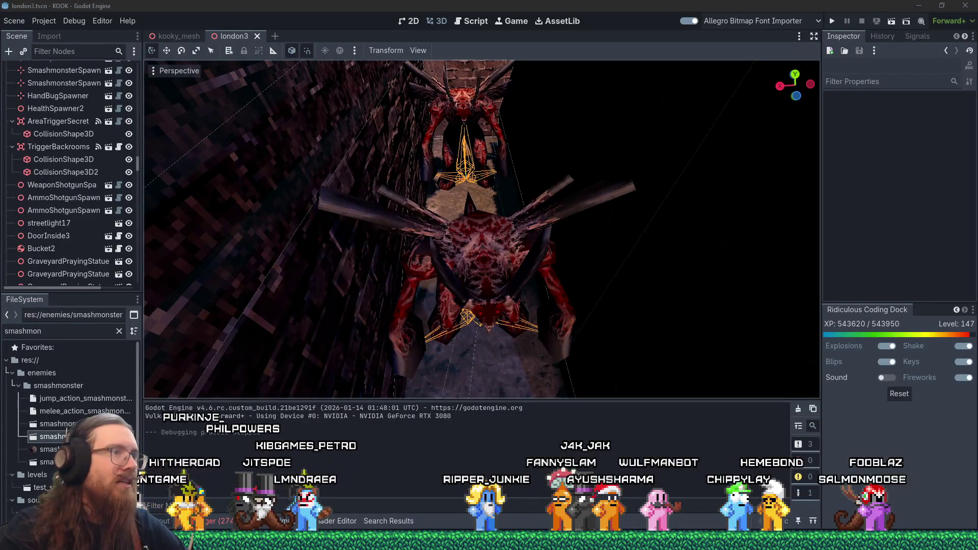
Step: Pull the viewport back to a wide view of the smashmonster down the alley, then bring up the window switcher
{"action": "mouse_move", "coordinate": [412, 254]}
{"action": "left_mouse_down"}
{"action": "mouse_move", "coordinate": [456, 249]}
{"action": "mouse_move", "coordinate": [474, 319]}
{"action": "mouse_move", "coordinate": [479, 203]}
{"action": "mouse_move", "coordinate": [330, 211]}
{"action": "left_mouse_up"}
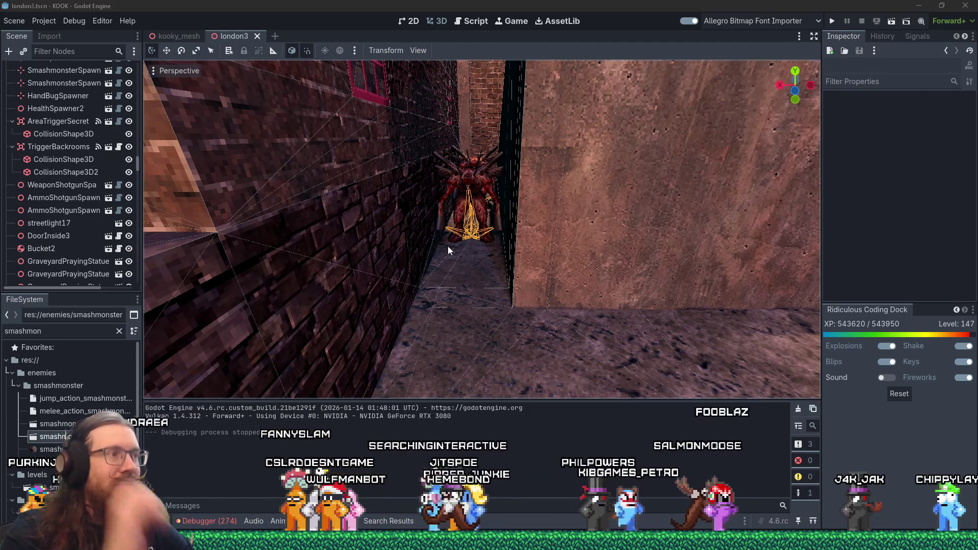
{"action": "key", "text": "alt+Tab"}
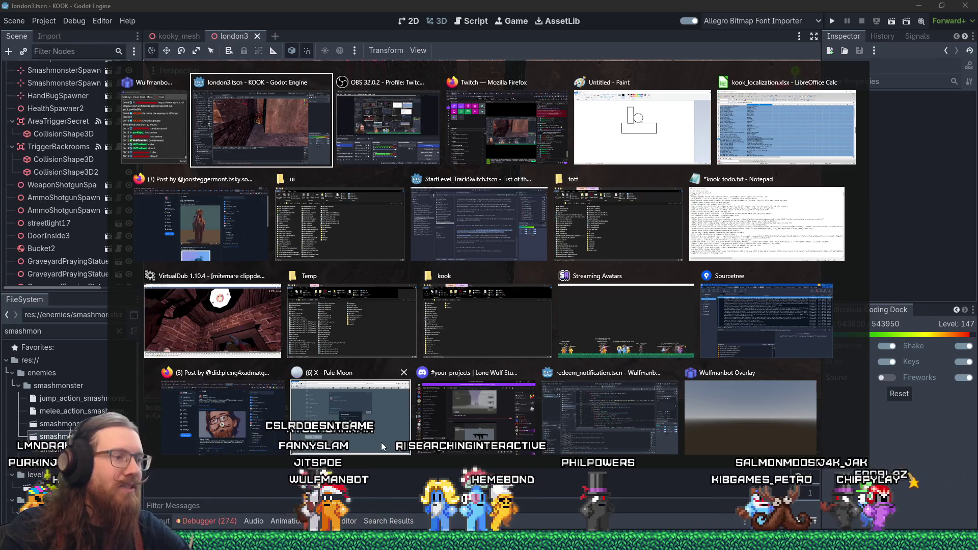
Step: Delete the kill_delete line from kook_todo.txt in Notepad, save it, and return to Godot
{"action": "key", "text": "alt+Tab"}
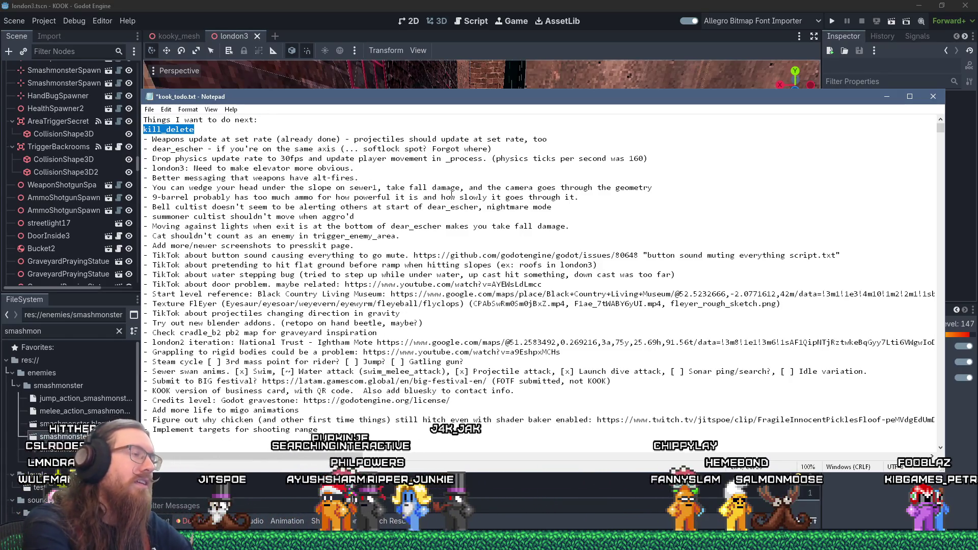
{"action": "key", "text": "Delete"}
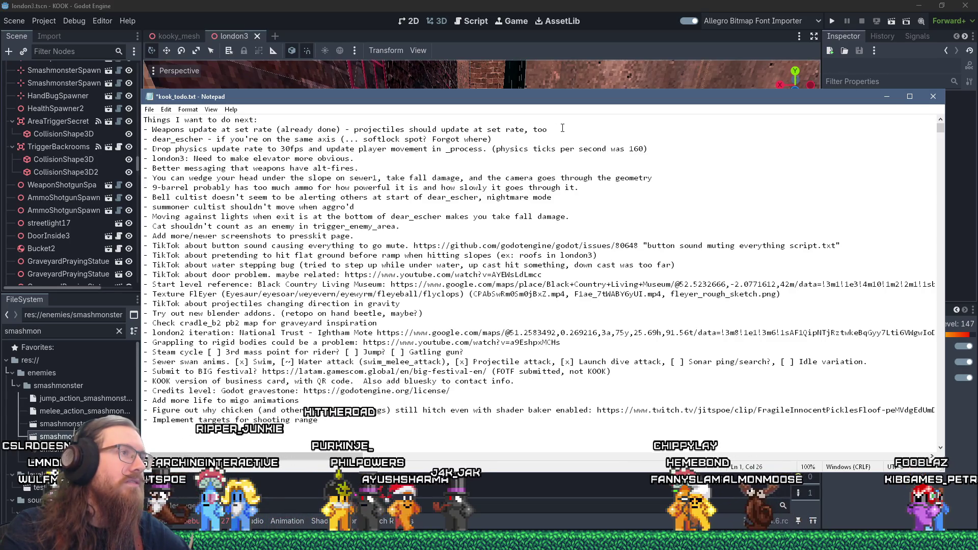
{"action": "left_click", "coordinate": [149, 109]}
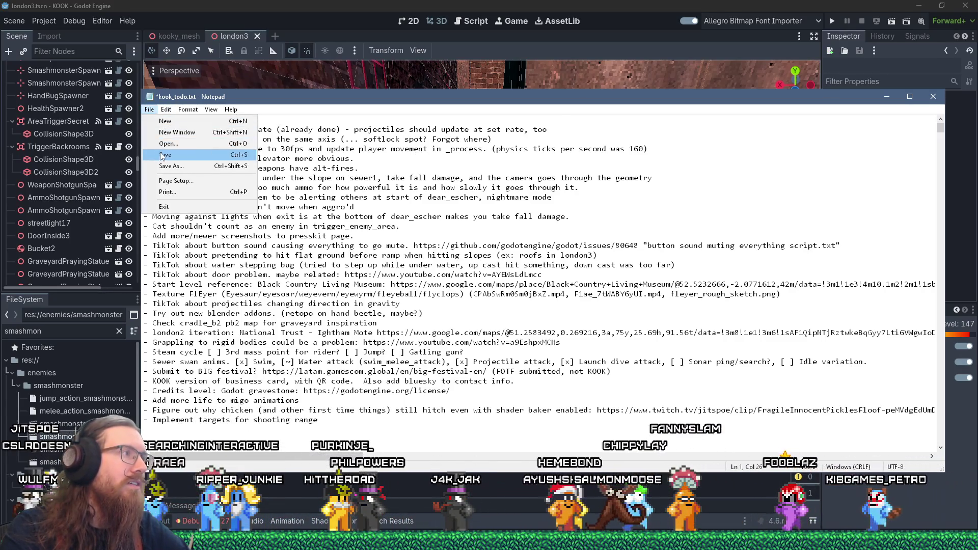
{"action": "left_click", "coordinate": [204, 154]}
{"action": "left_click", "coordinate": [421, 4]}
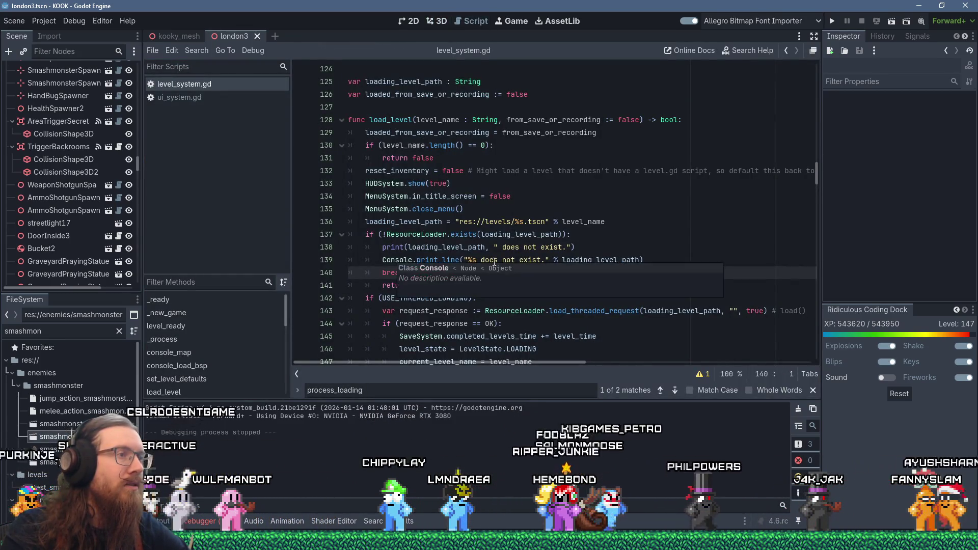
Step: Filter the FileSystem for update_s and open update_system.gd in the script editor
{"action": "scroll", "coordinate": [391, 260], "scroll_direction": "up", "scroll_amount": 7}
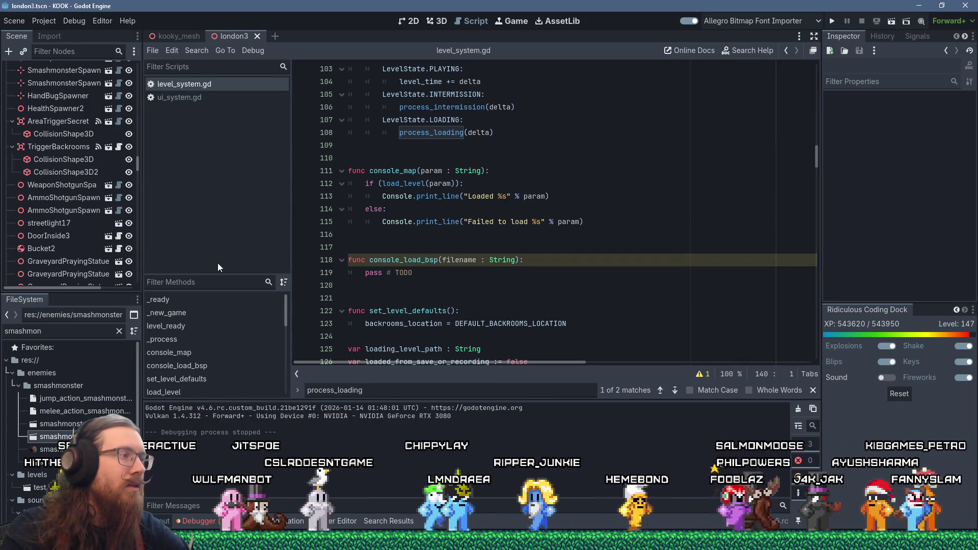
{"action": "key", "text": "ctrl+a"}
{"action": "type", "text": "update_s"}
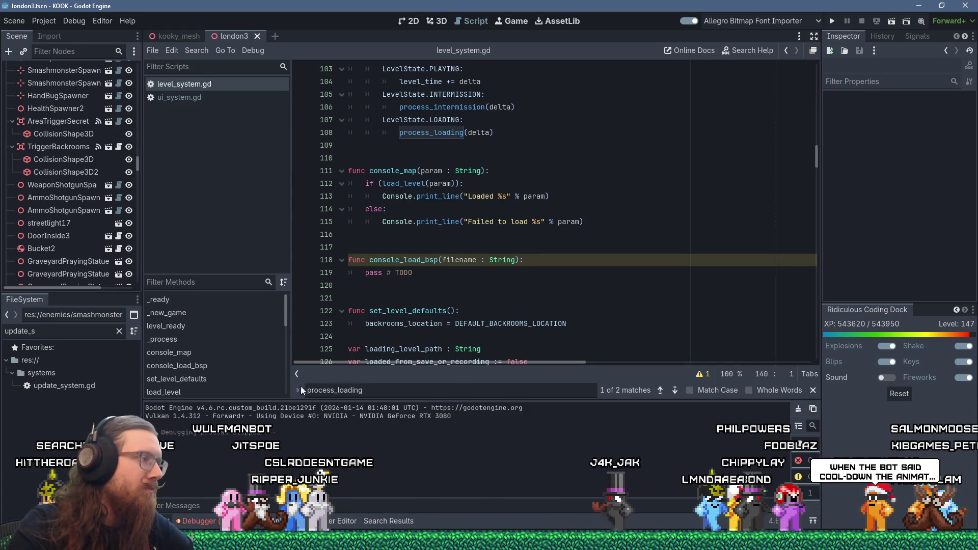
{"action": "double_click", "coordinate": [86, 388]}
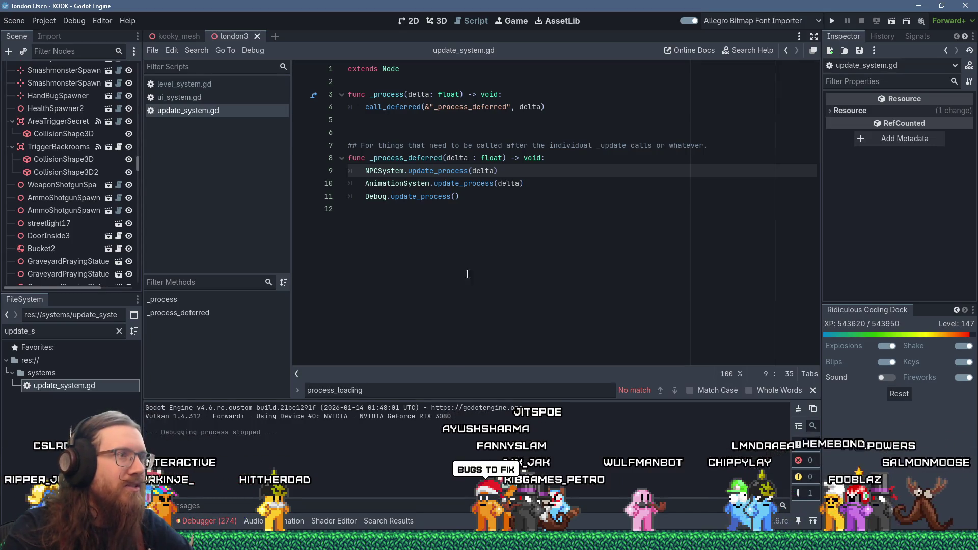
Step: Insert an indented blank line right after func _process_deferred on line 8
{"action": "left_click", "coordinate": [484, 229]}
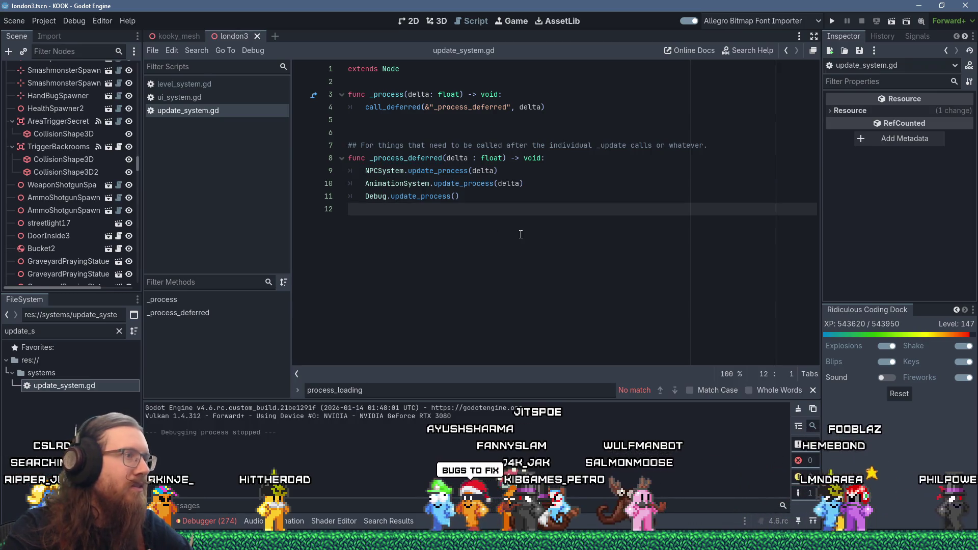
{"action": "left_click", "coordinate": [591, 159]}
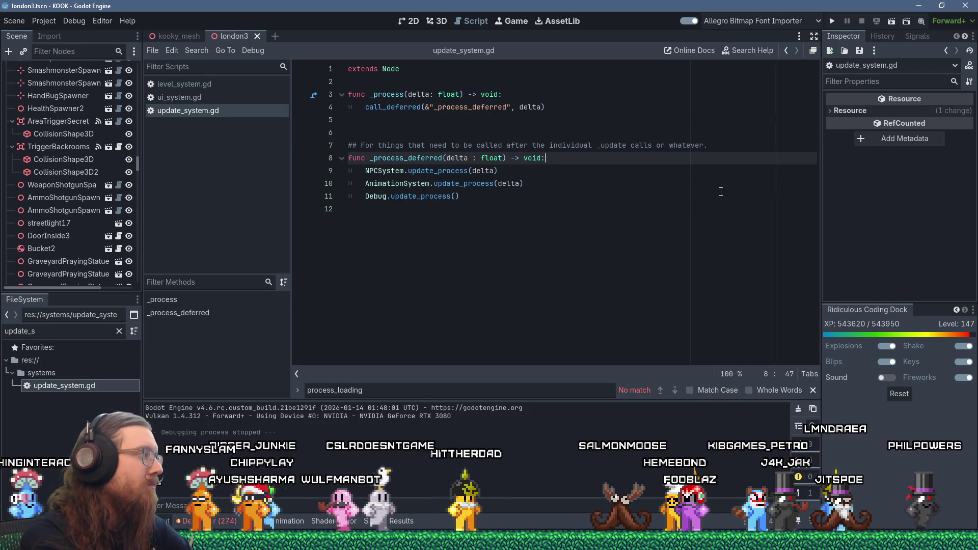
{"action": "key", "text": "Return"}
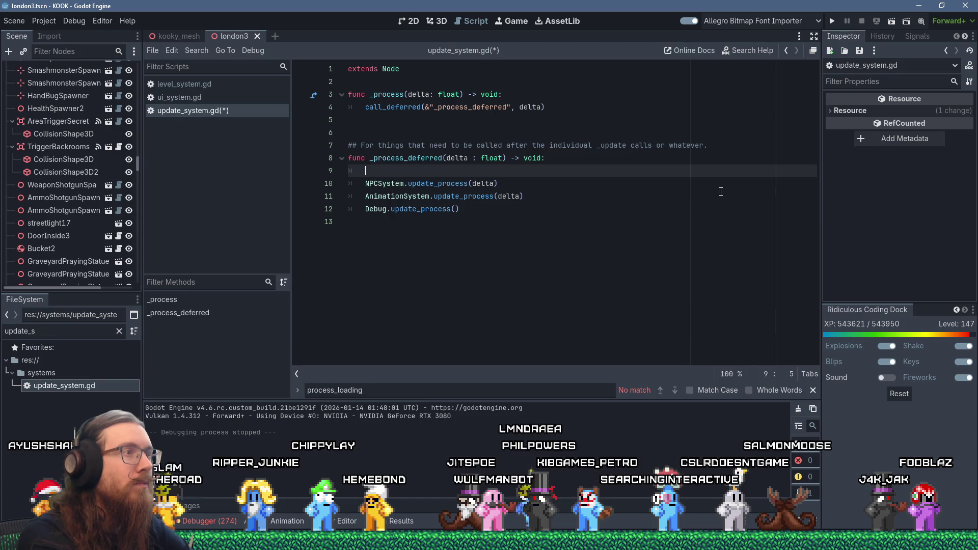
Step: Add blank spacing lines after the _process function and below extends Node
{"action": "key", "text": "Up"}
{"action": "key", "text": "Up"}
{"action": "key", "text": "Up"}
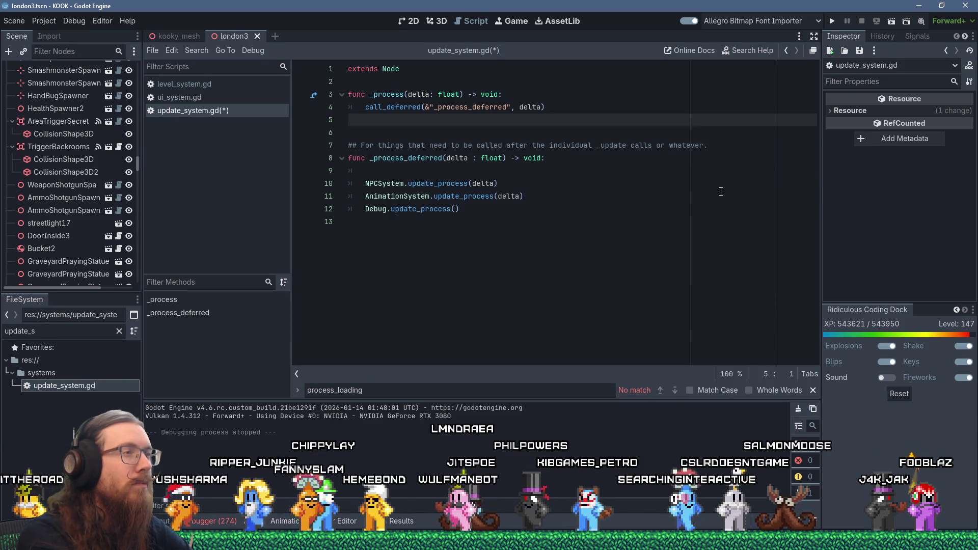
{"action": "key", "text": "Return"}
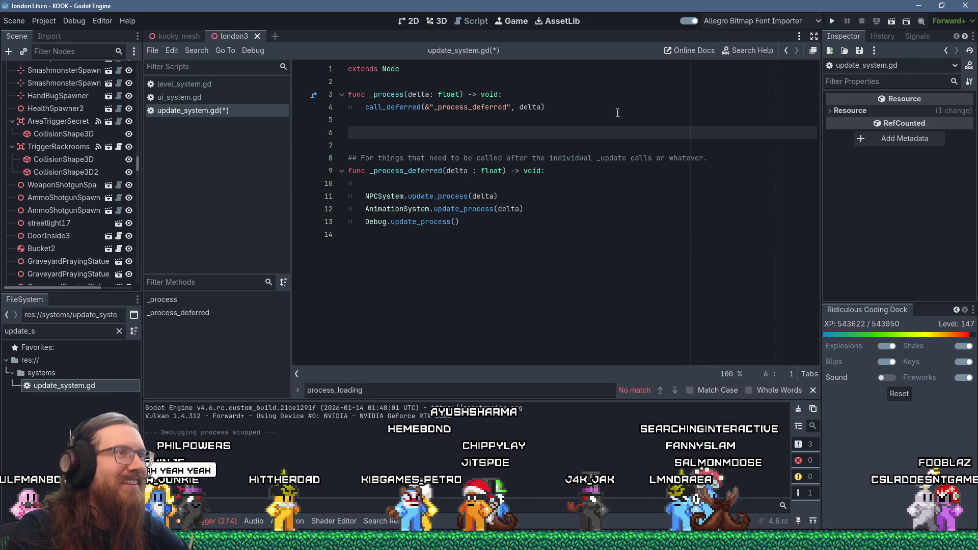
{"action": "left_click", "coordinate": [543, 87]}
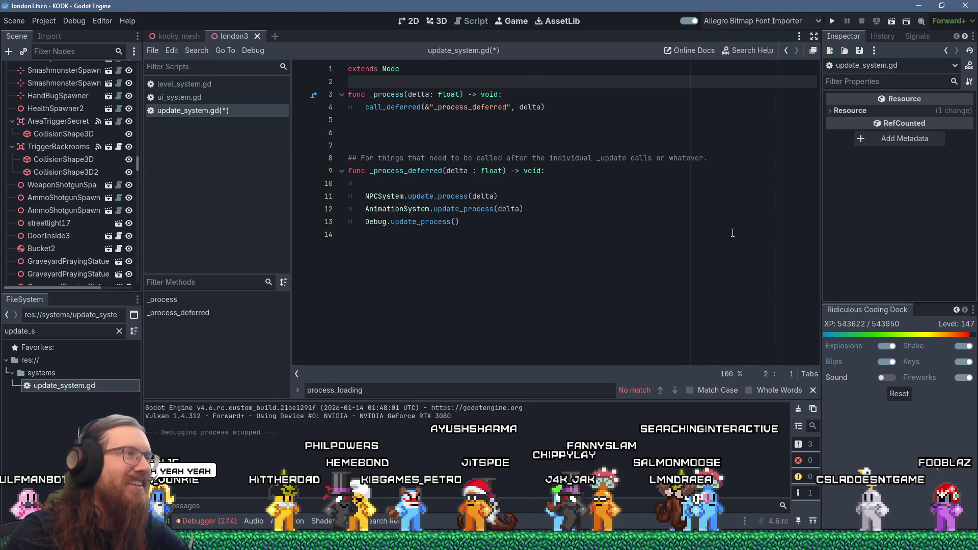
{"action": "key", "text": "Return"}
{"action": "key", "text": "Down"}
{"action": "key", "text": "Down"}
{"action": "key", "text": "Down"}
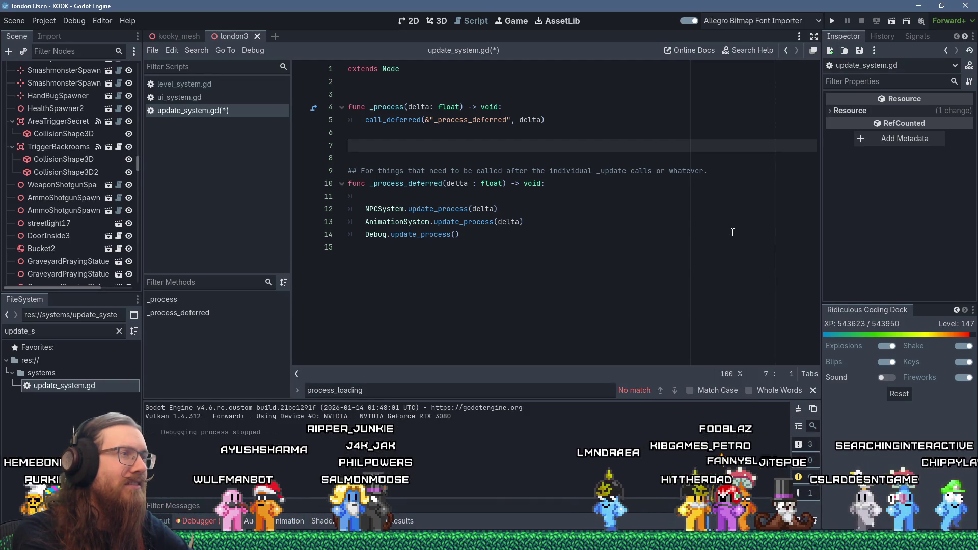
{"action": "key", "text": "Down"}
{"action": "key", "text": "Down"}
{"action": "key", "text": "Down"}
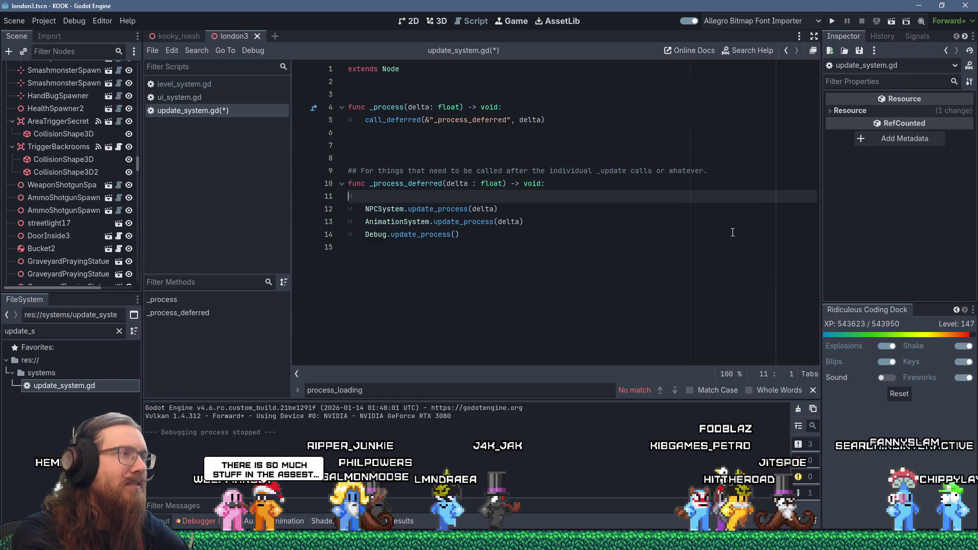
Step: Remove the empty line in _process_deferred and add an indented blank line before call_deferred
{"action": "key", "text": "shift+Down"}
{"action": "key", "text": "Delete"}
{"action": "key", "text": "Up"}
{"action": "key", "text": "Up"}
{"action": "key", "text": "Up"}
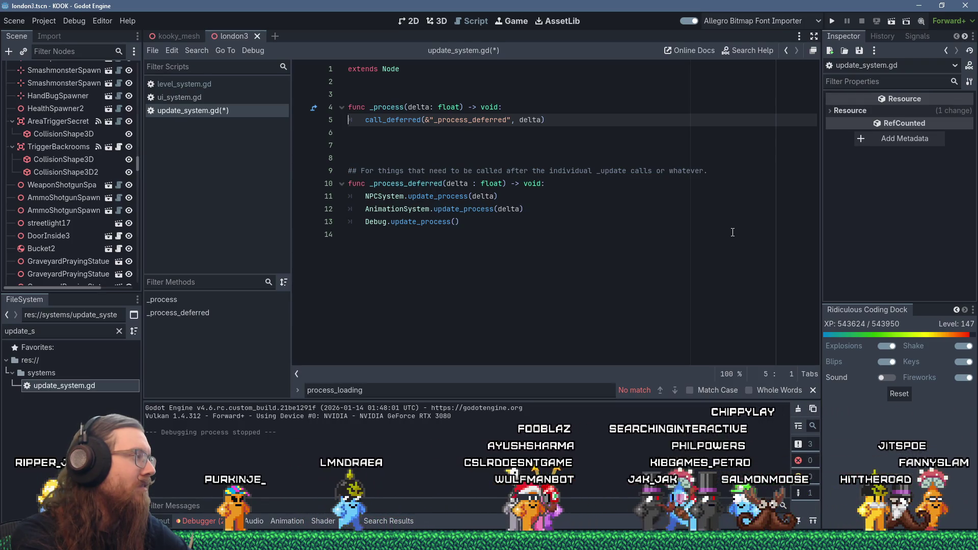
{"action": "key", "text": "ctrl+shift+Return"}
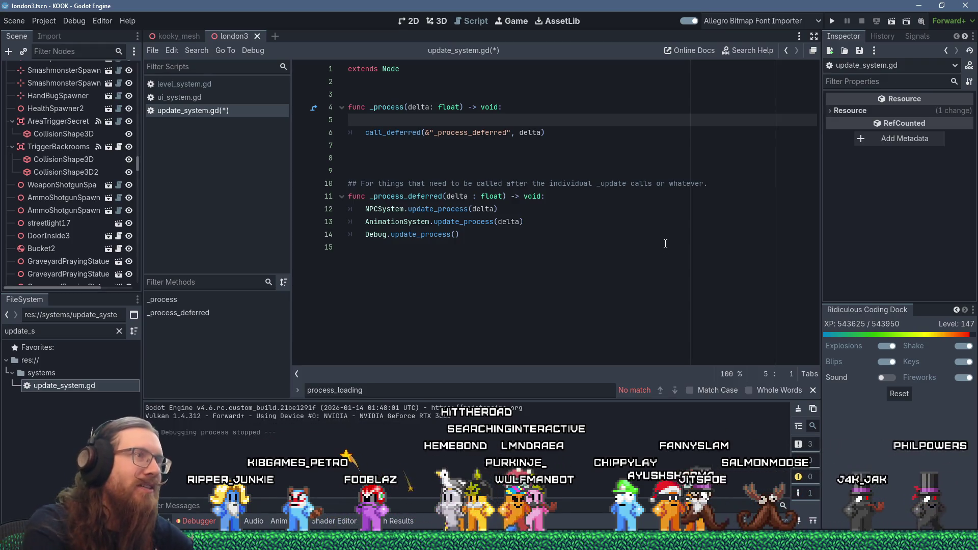
{"action": "key", "text": "Tab"}
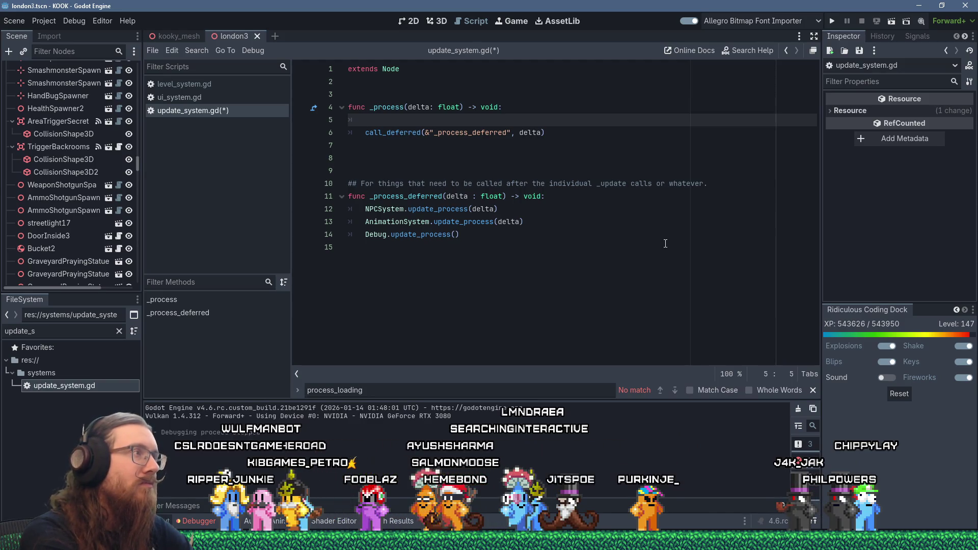
{"action": "left_click", "coordinate": [62, 331]}
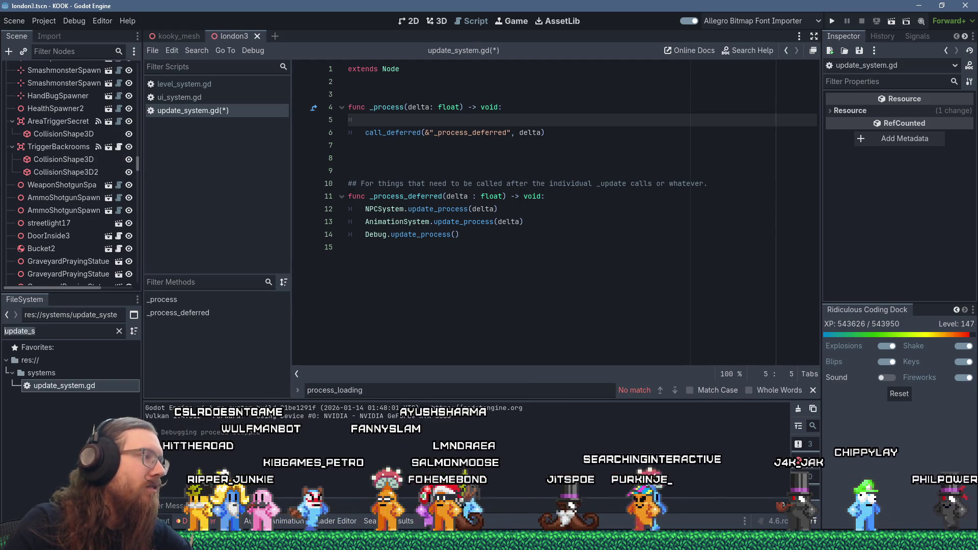
Step: Cut the FIXED_RATE_DELTA constant from global.gd and paste it at line 3 of update_system.gd
{"action": "type", "text": "global.g"}
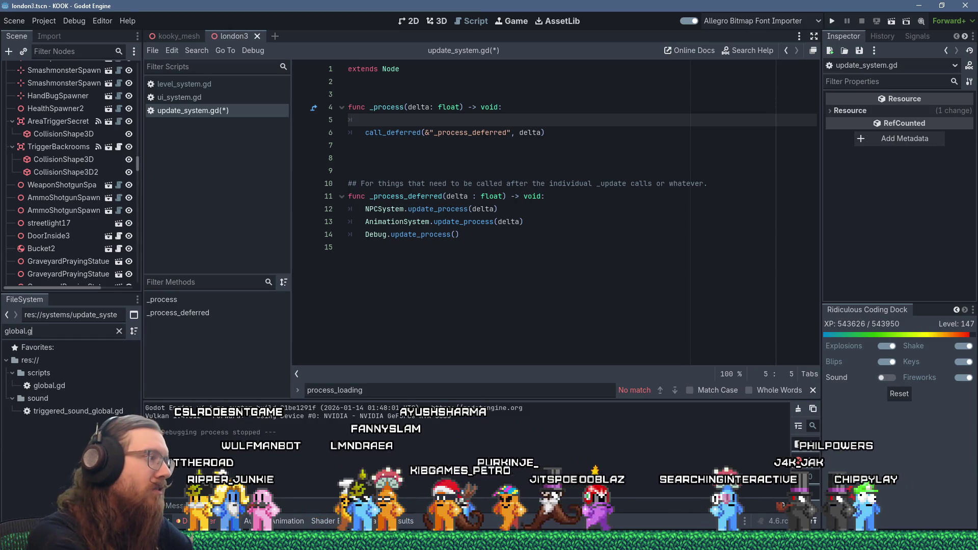
{"action": "type", "text": "d"}
{"action": "double_click", "coordinate": [46, 385]}
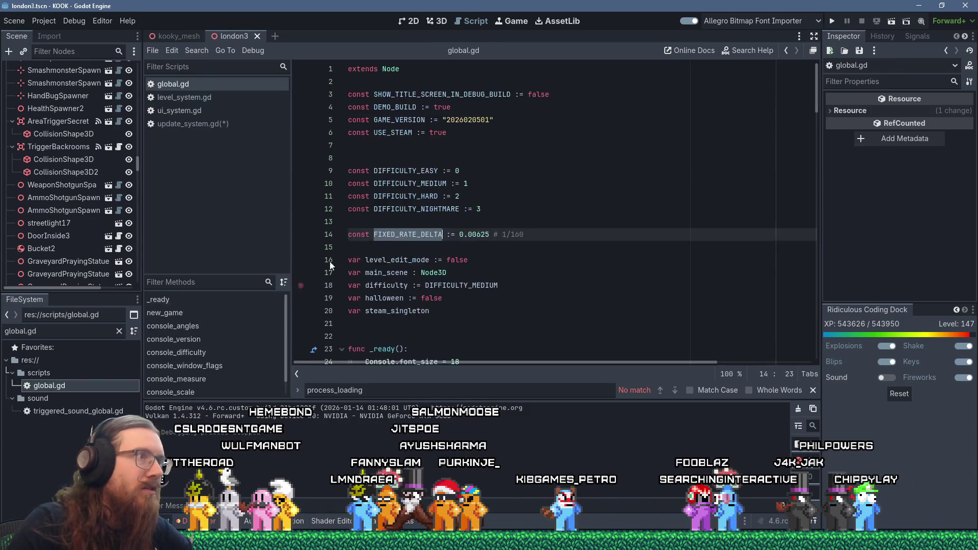
{"action": "left_click_drag", "start_coordinate": [562, 236], "coordinate": [562, 228]}
{"action": "key", "text": "ctrl+c"}
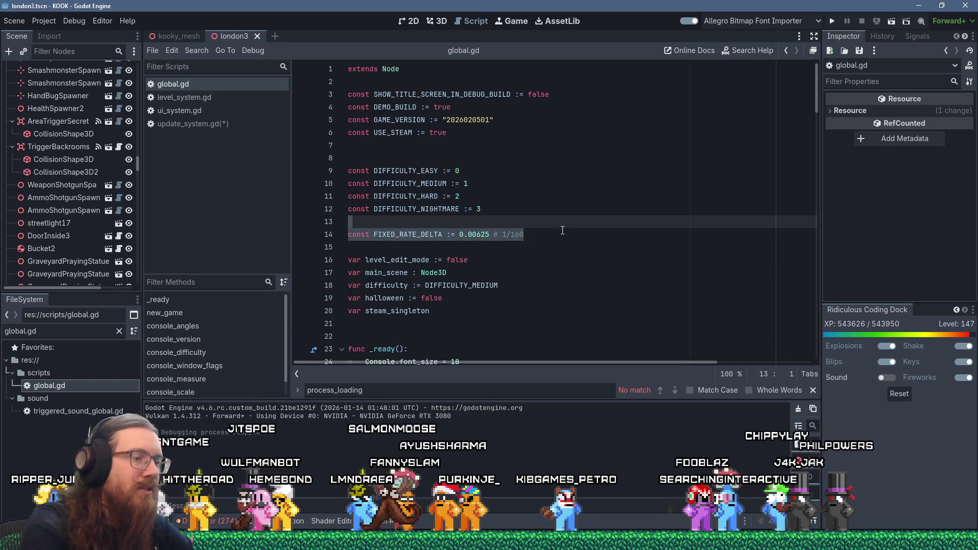
{"action": "key", "text": "shift+Delete"}
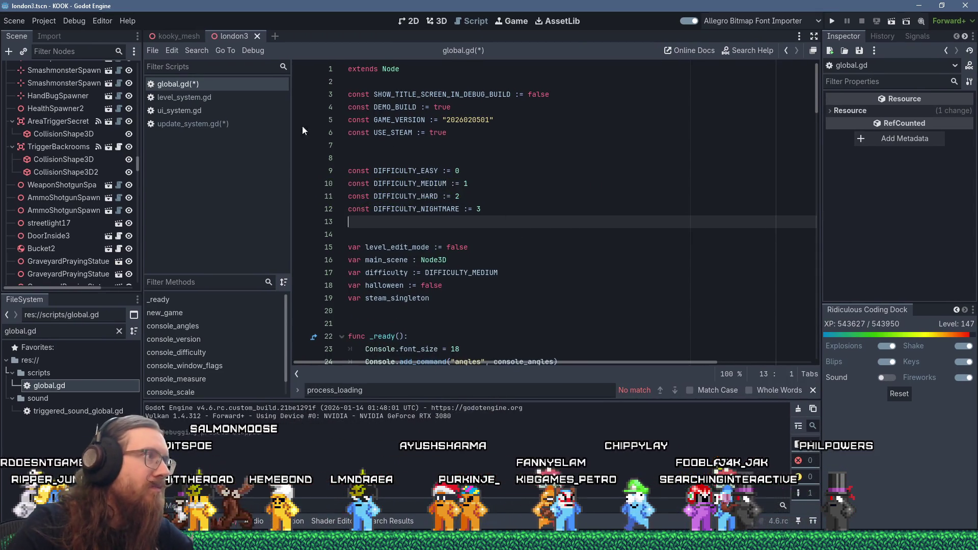
{"action": "left_click", "coordinate": [192, 123]}
{"action": "key", "text": "Up"}
{"action": "key", "text": "Up"}
{"action": "key", "text": "Up"}
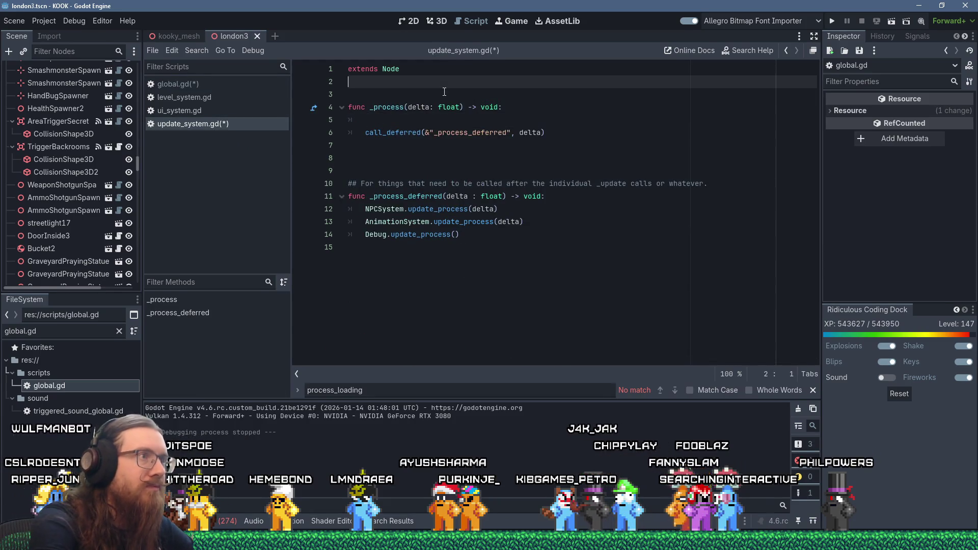
{"action": "key", "text": "shift+Insert"}
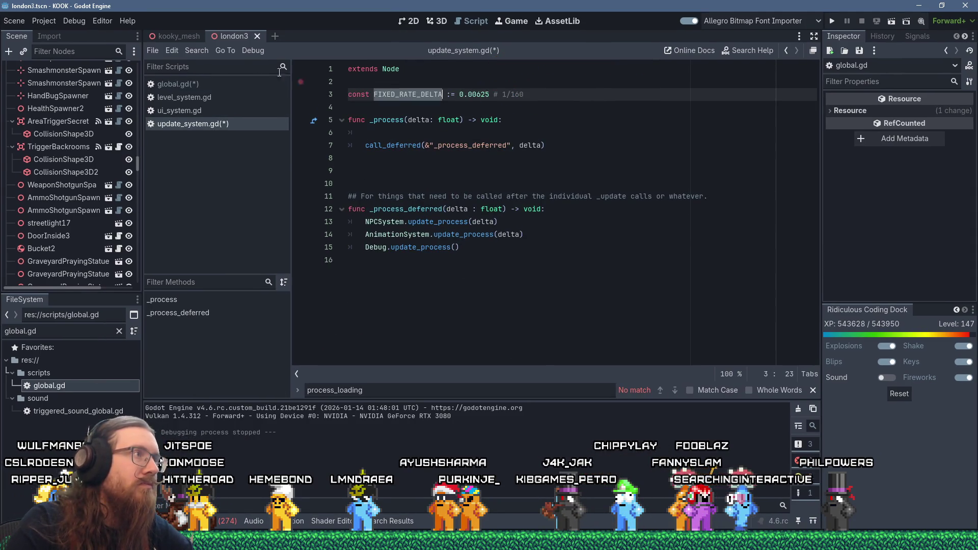
Step: Run a Find in Files search for FIXED_RATE_DELTA across the project
{"action": "left_click", "coordinate": [197, 50]}
{"action": "left_click", "coordinate": [230, 123]}
{"action": "left_click", "coordinate": [500, 315]}
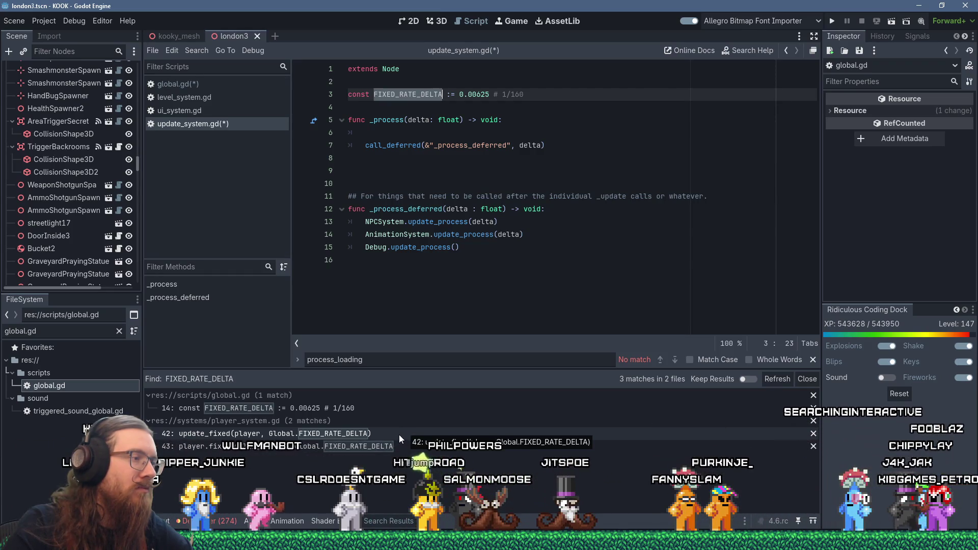
Step: Select the update loop in player_system.gd (lines 36–43), then filter the FileSystem for player.gd
{"action": "left_click", "coordinate": [399, 435]}
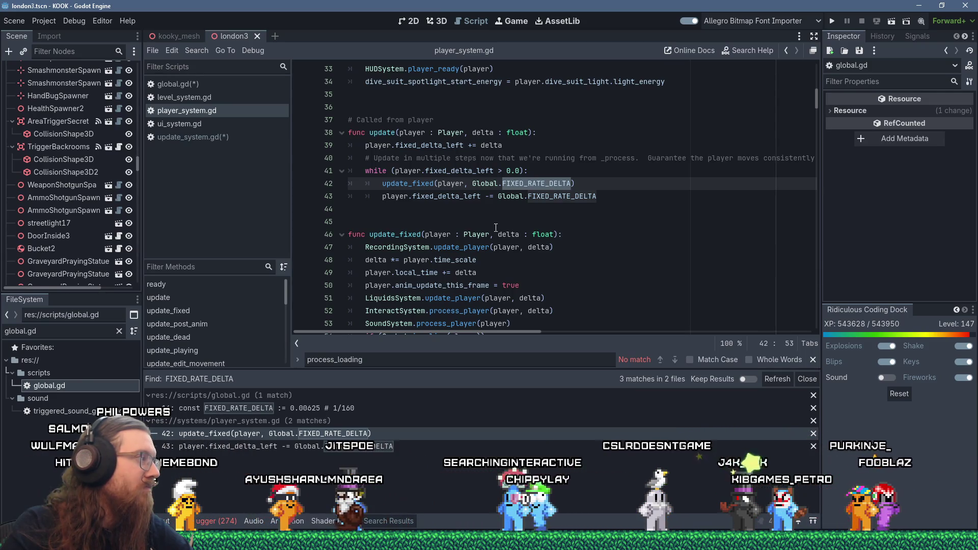
{"action": "left_click", "coordinate": [481, 213]}
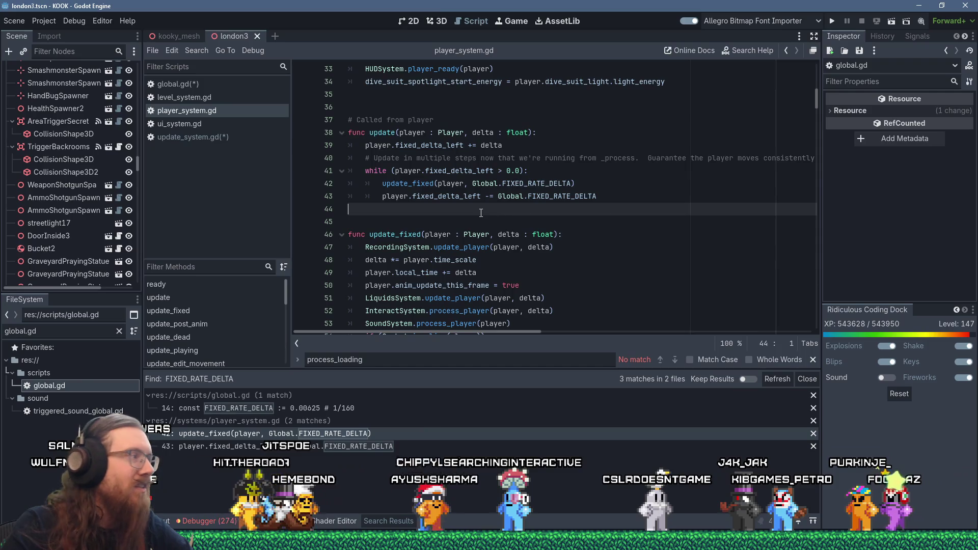
{"action": "left_click", "coordinate": [649, 189]}
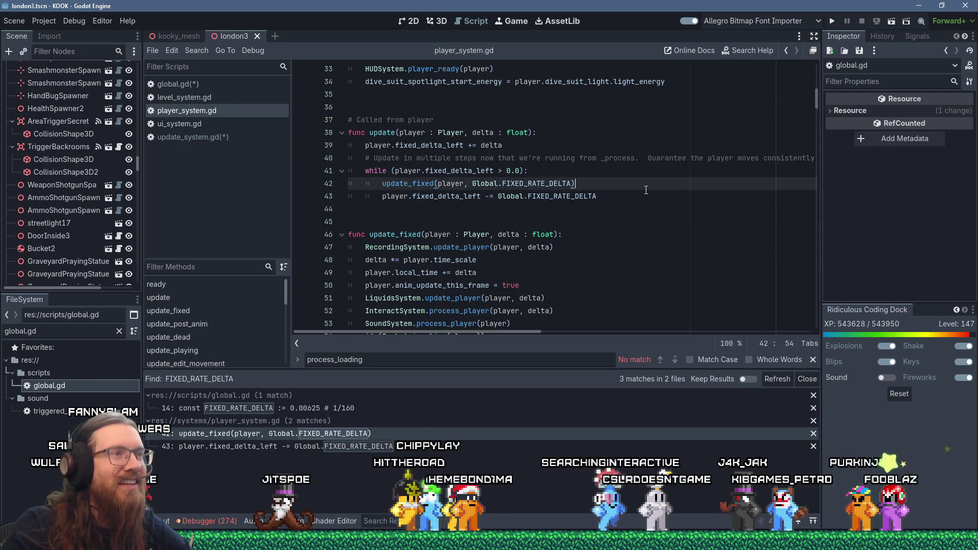
{"action": "left_click", "coordinate": [637, 197]}
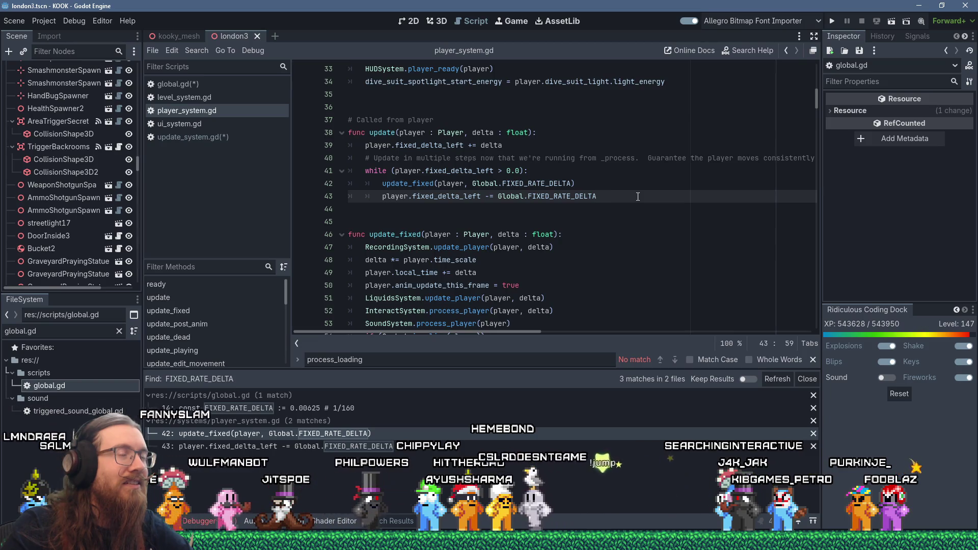
{"action": "mouse_move", "coordinate": [637, 196]}
{"action": "left_mouse_down"}
{"action": "mouse_move", "coordinate": [509, 184]}
{"action": "mouse_move", "coordinate": [365, 111]}
{"action": "left_mouse_up"}
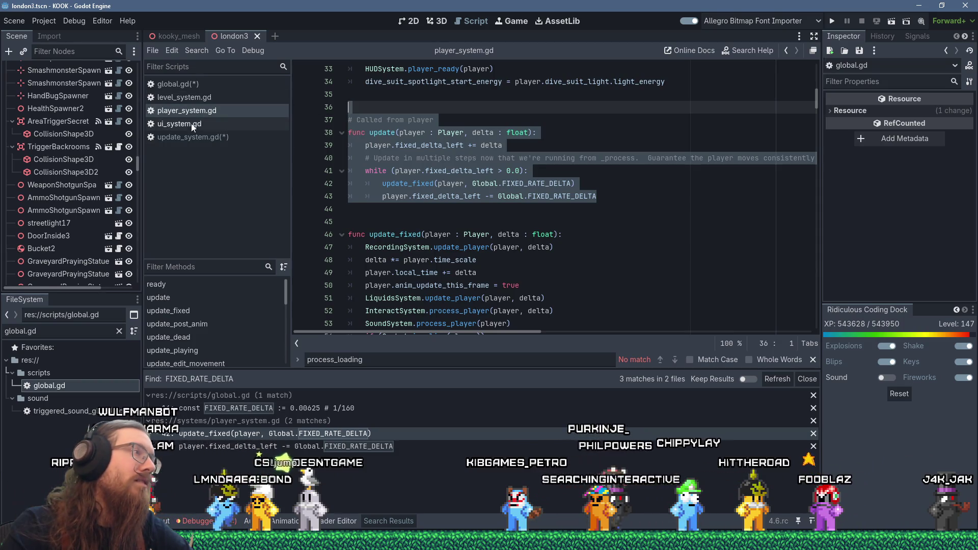
{"action": "left_click", "coordinate": [119, 331]}
{"action": "type", "text": "pla"}
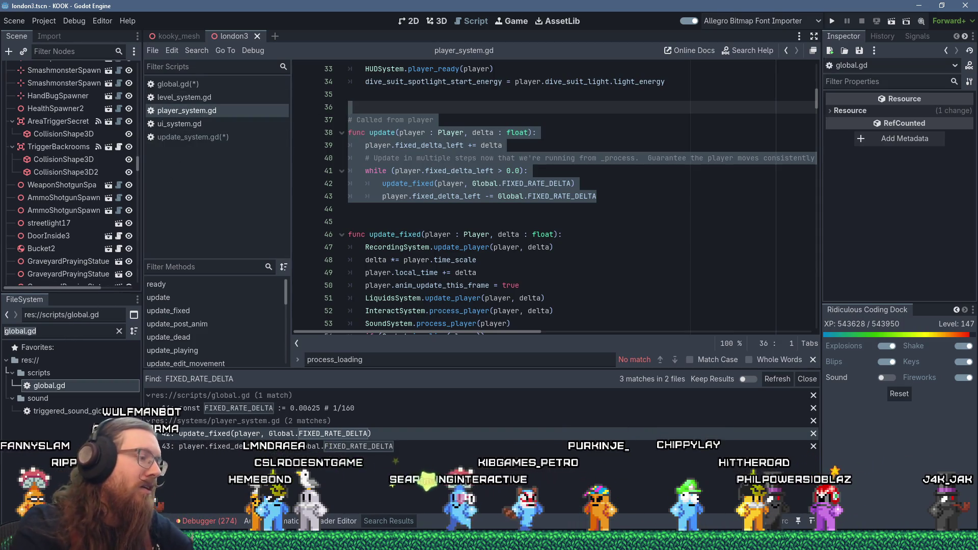
{"action": "type", "text": "yer.gd"}
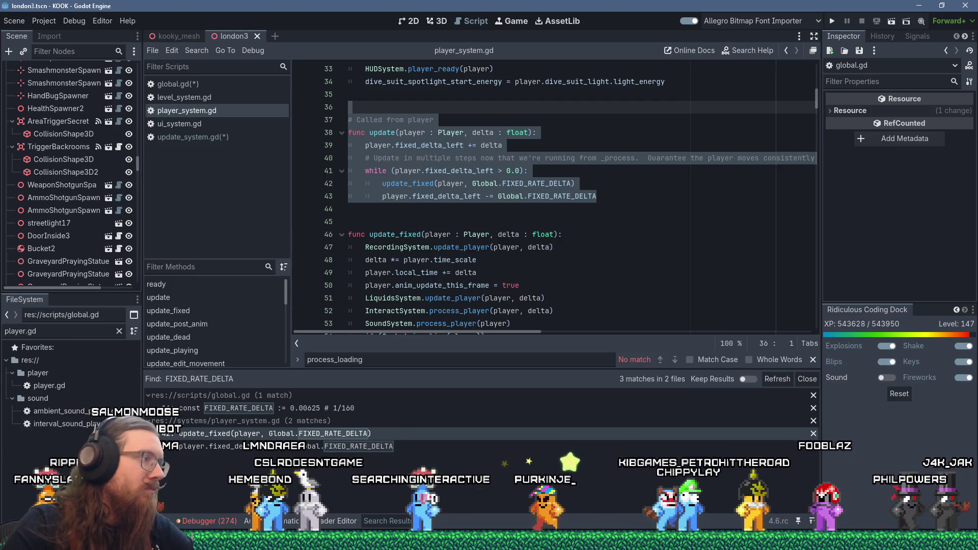
Step: Open player.gd and scroll through it to find the _ready function
{"action": "left_click", "coordinate": [71, 388]}
{"action": "double_click", "coordinate": [72, 387]}
{"action": "scroll", "coordinate": [400, 253], "scroll_direction": "down", "scroll_amount": 10}
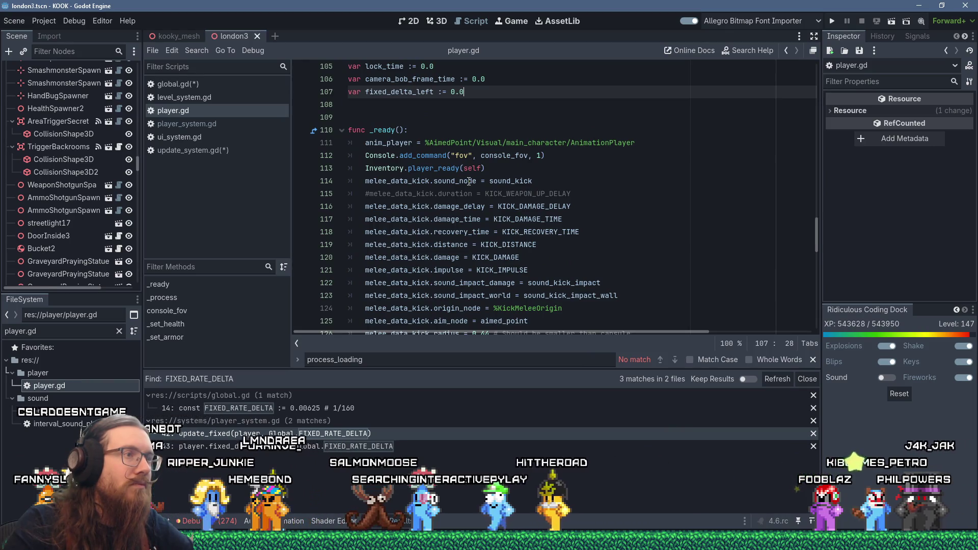
{"action": "scroll", "coordinate": [469, 181], "scroll_direction": "down", "scroll_amount": 9}
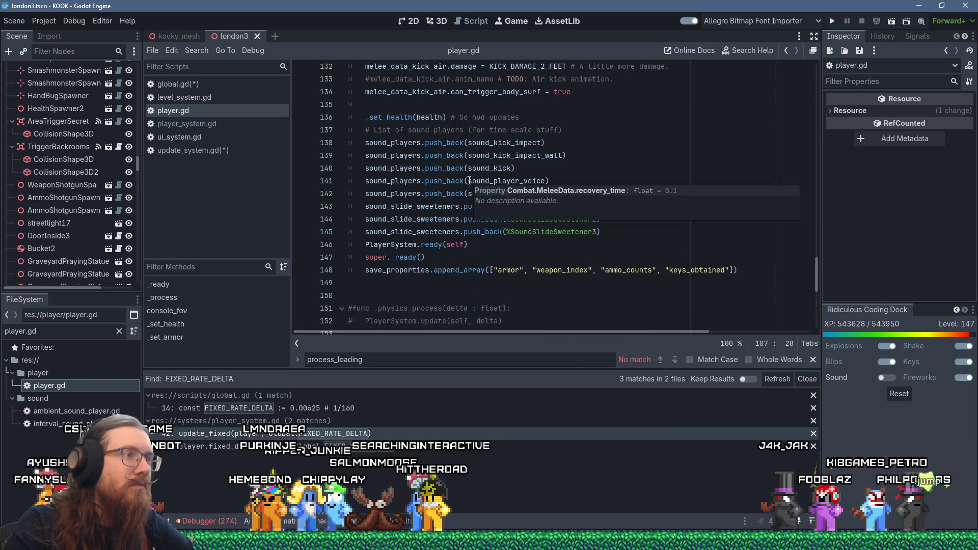
{"action": "scroll", "coordinate": [435, 220], "scroll_direction": "down", "scroll_amount": 1}
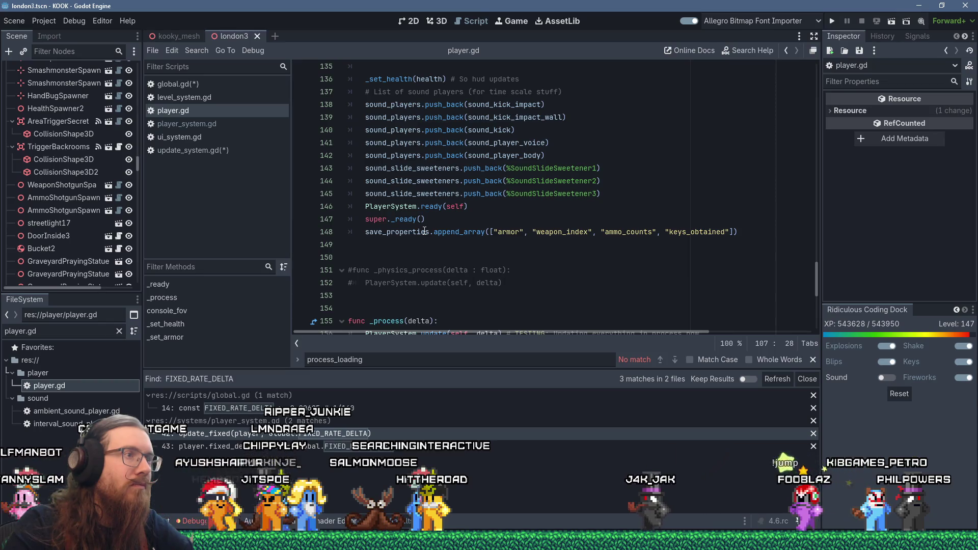
{"action": "scroll", "coordinate": [424, 232], "scroll_direction": "up", "scroll_amount": 5}
{"action": "scroll", "coordinate": [424, 232], "scroll_direction": "down", "scroll_amount": 12}
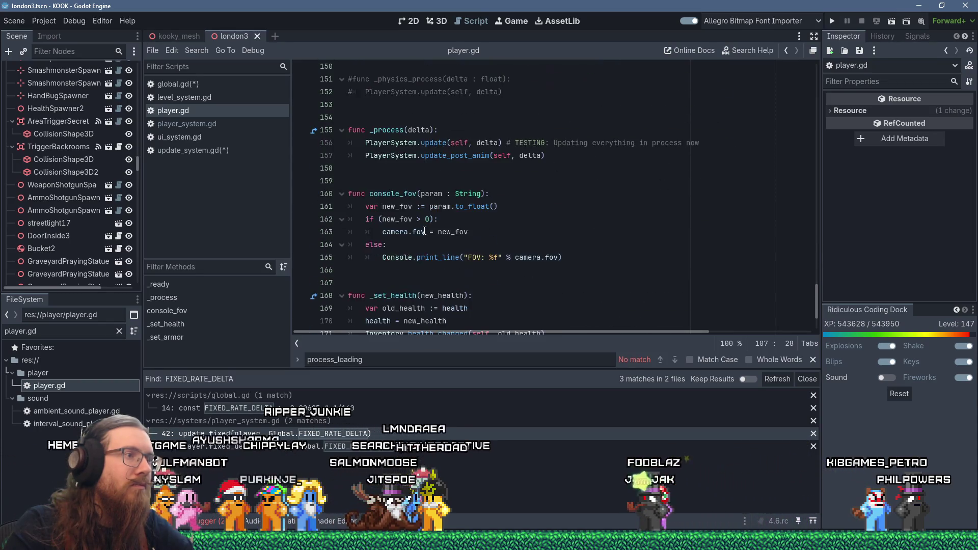
{"action": "scroll", "coordinate": [425, 232], "scroll_direction": "up", "scroll_amount": 4}
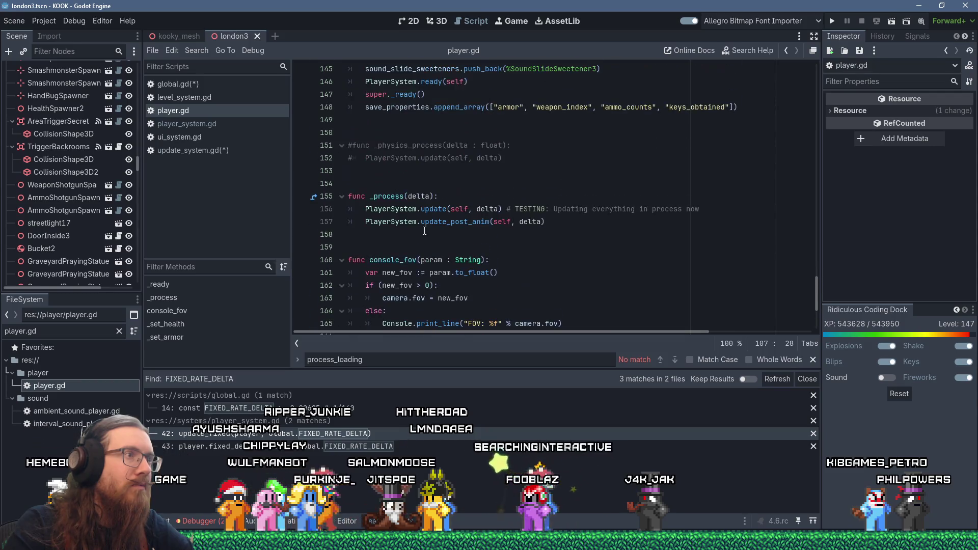
{"action": "scroll", "coordinate": [424, 231], "scroll_direction": "up", "scroll_amount": 2}
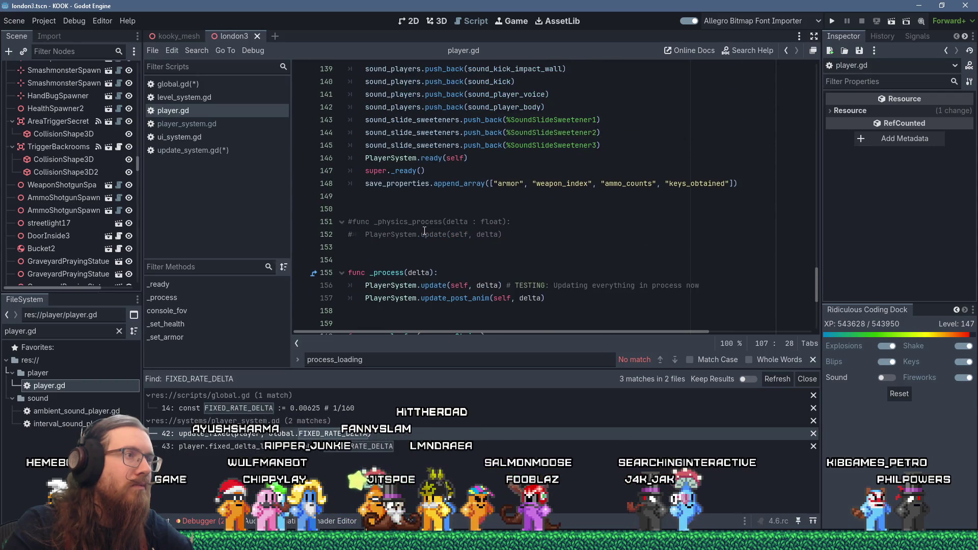
{"action": "scroll", "coordinate": [424, 231], "scroll_direction": "down", "scroll_amount": 6}
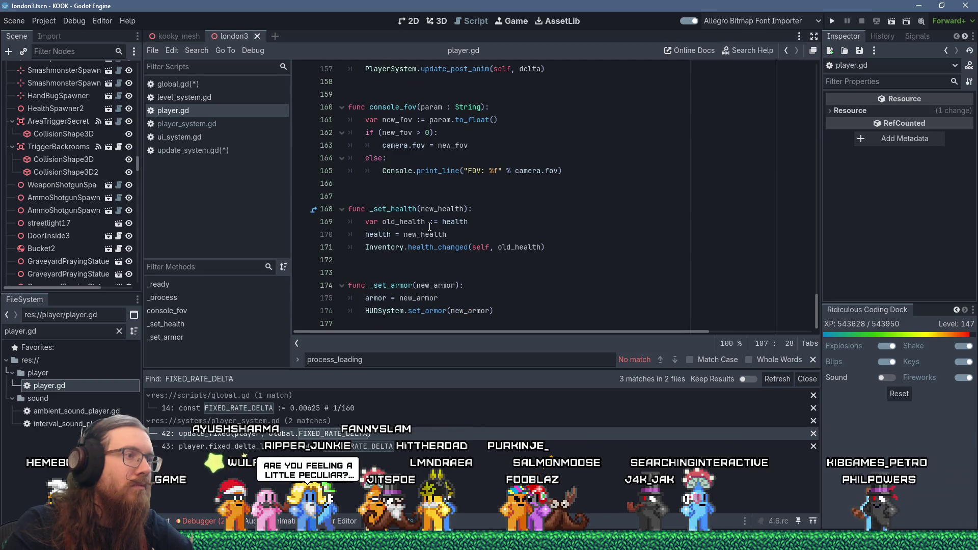
{"action": "scroll", "coordinate": [430, 227], "scroll_direction": "up", "scroll_amount": 6}
Step: Add func _exit_tree() calling PlayerSystem.player_exited_tree(self) after _ready
{"action": "left_click", "coordinate": [739, 196]}
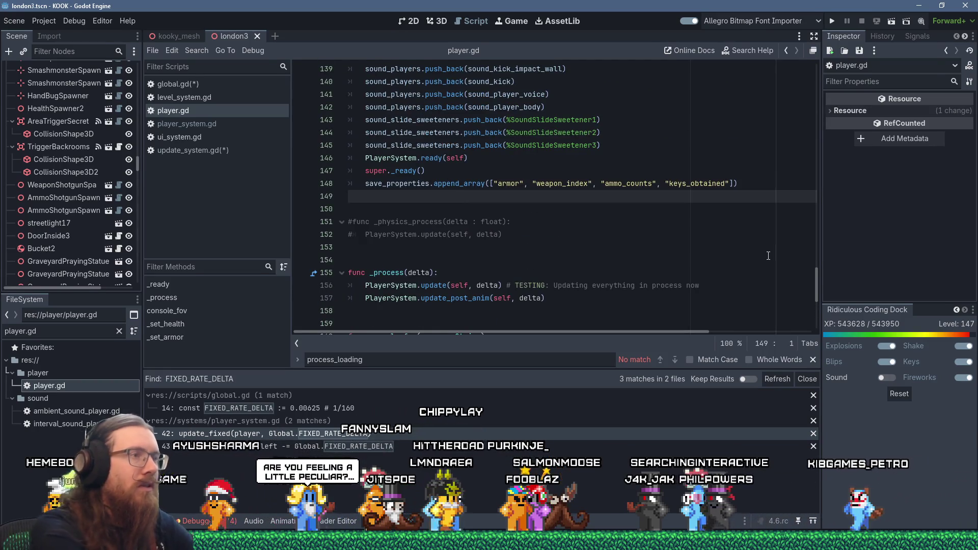
{"action": "key", "text": "Return"}
{"action": "key", "text": "Return"}
{"action": "type", "text": "func _"}
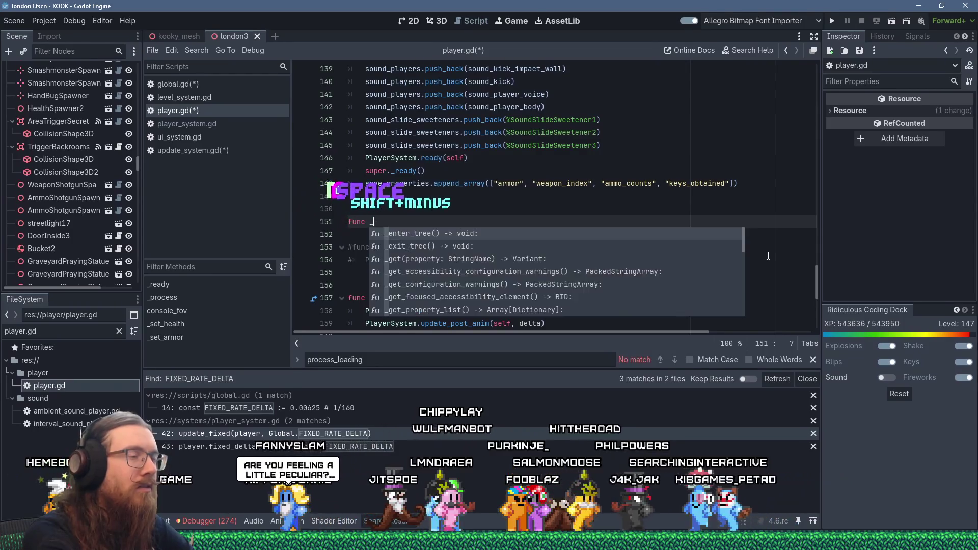
{"action": "type", "text": "ex"}
{"action": "key", "text": "Return"}
{"action": "key", "text": "Return"}
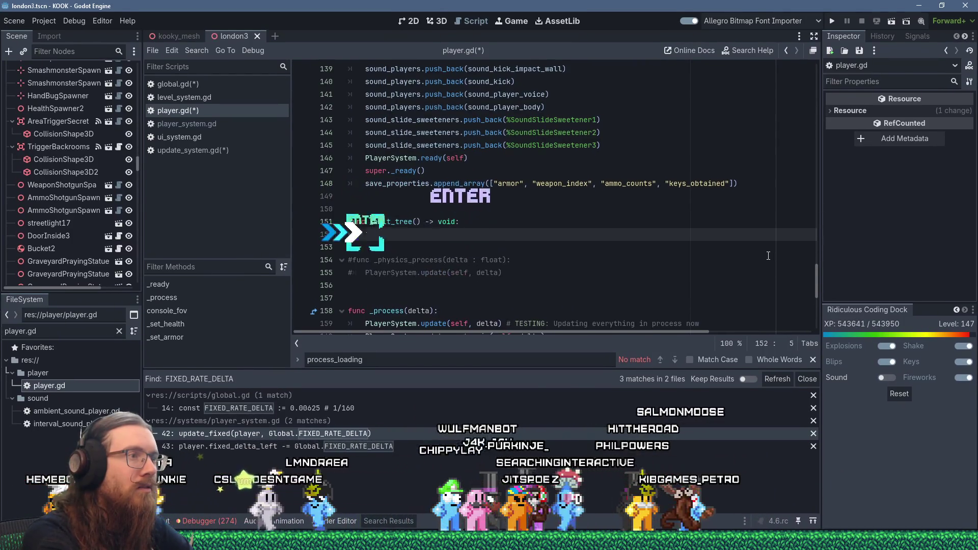
{"action": "type", "text": "PlayerSystem."}
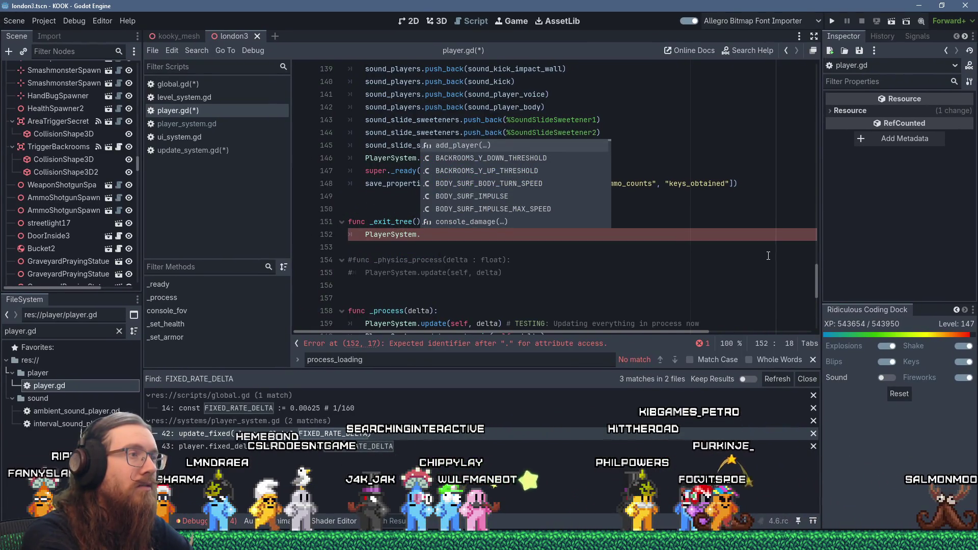
{"action": "type", "text": "player_Exited_tree("}
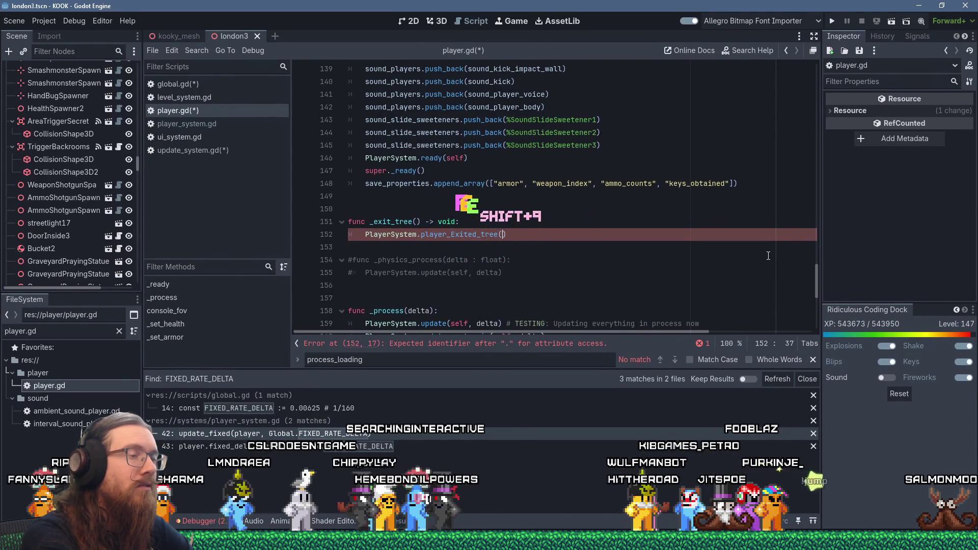
{"action": "type", "text": "self"}
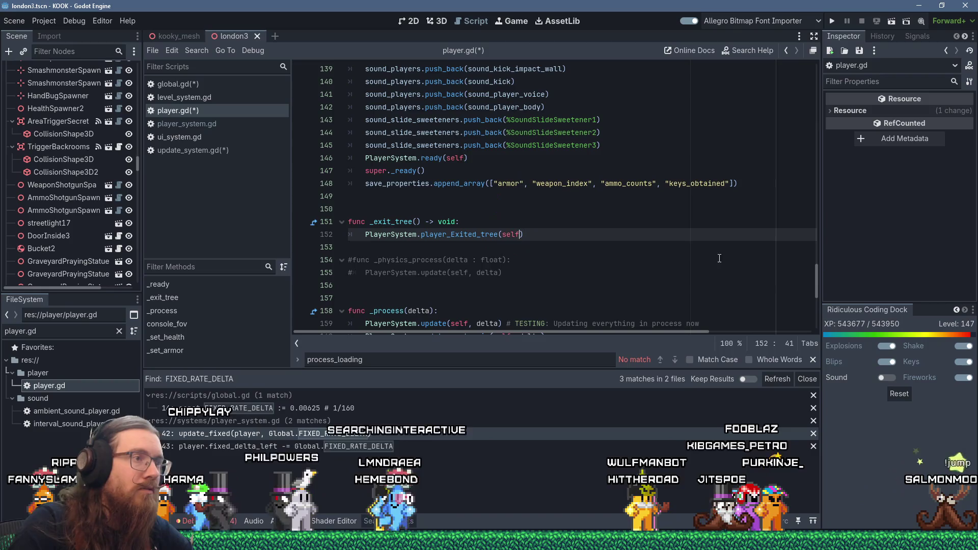
Step: Jump from the PlayerSystem.ready(self) call to its definition in player_system.gd
{"action": "left_click", "coordinate": [428, 207]}
{"action": "left_click", "coordinate": [412, 182]}
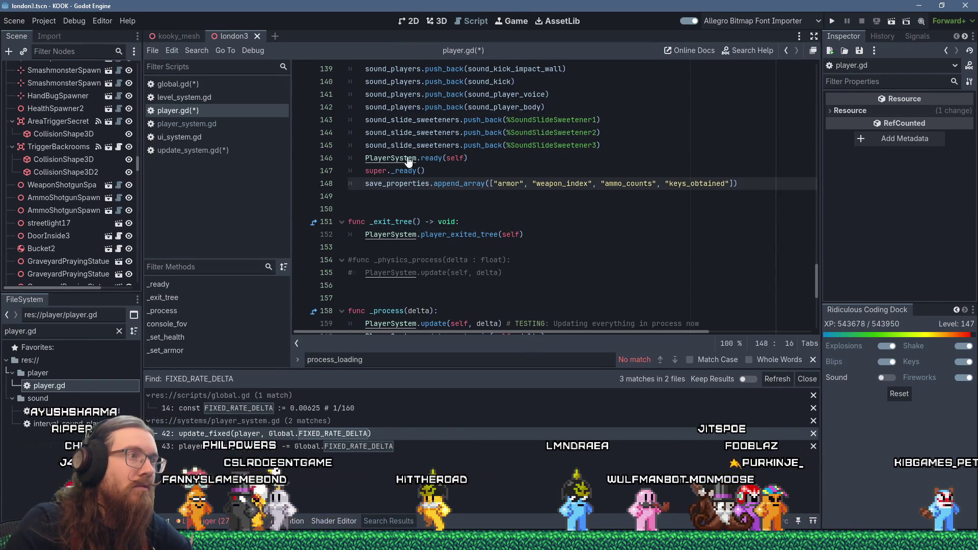
{"action": "left_click", "coordinate": [427, 160], "text": "ctrl"}
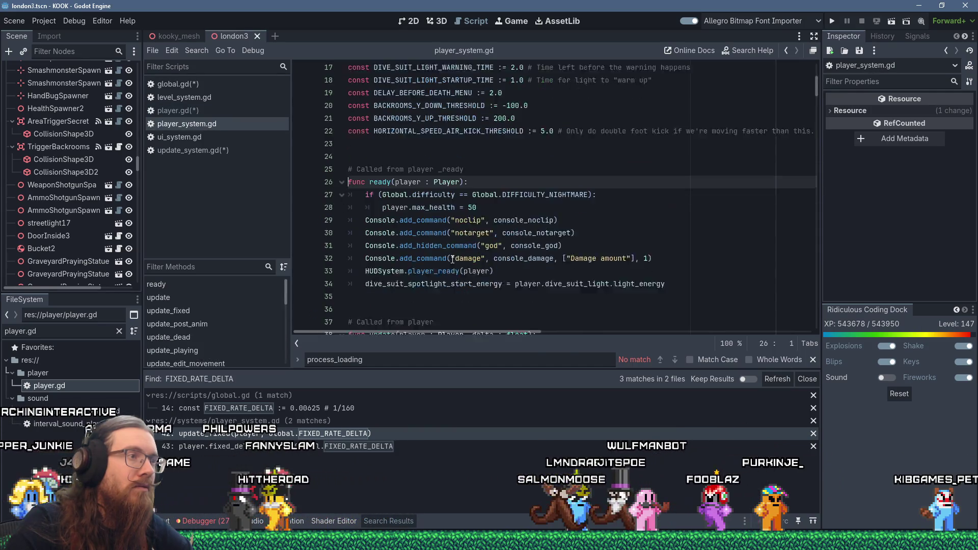
Step: Write func player_exited_tree(_player : Player) setting player_node = null below ready
{"action": "left_click", "coordinate": [412, 270]}
{"action": "key", "text": "Return"}
{"action": "key", "text": "Return"}
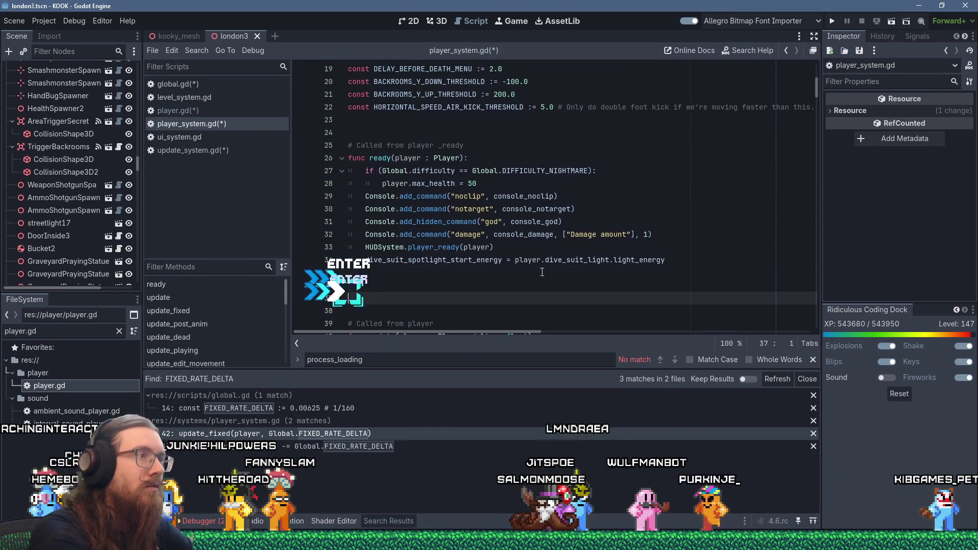
{"action": "type", "text": "func player_exited_the"}
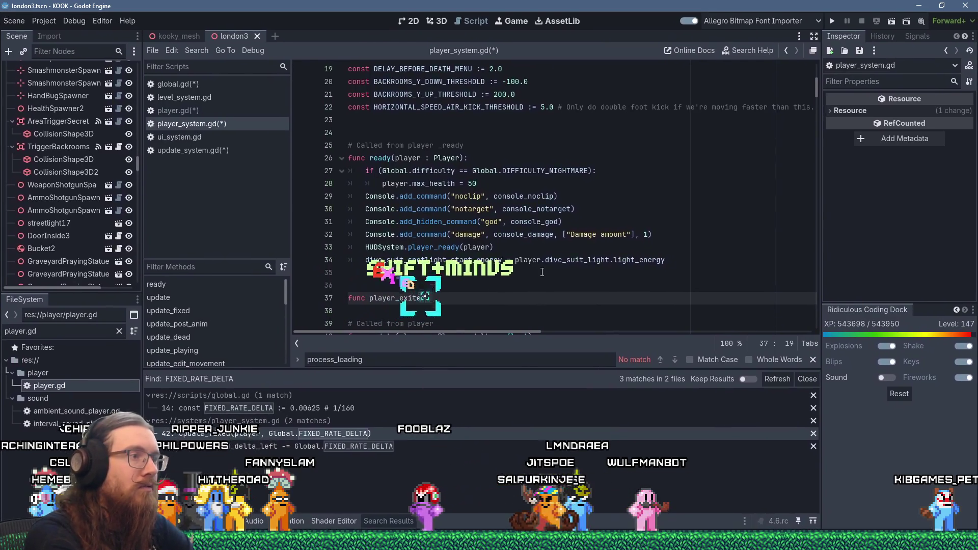
{"action": "key", "text": "BackSpace"}
{"action": "key", "text": "BackSpace"}
{"action": "type", "text": "ree(pl"}
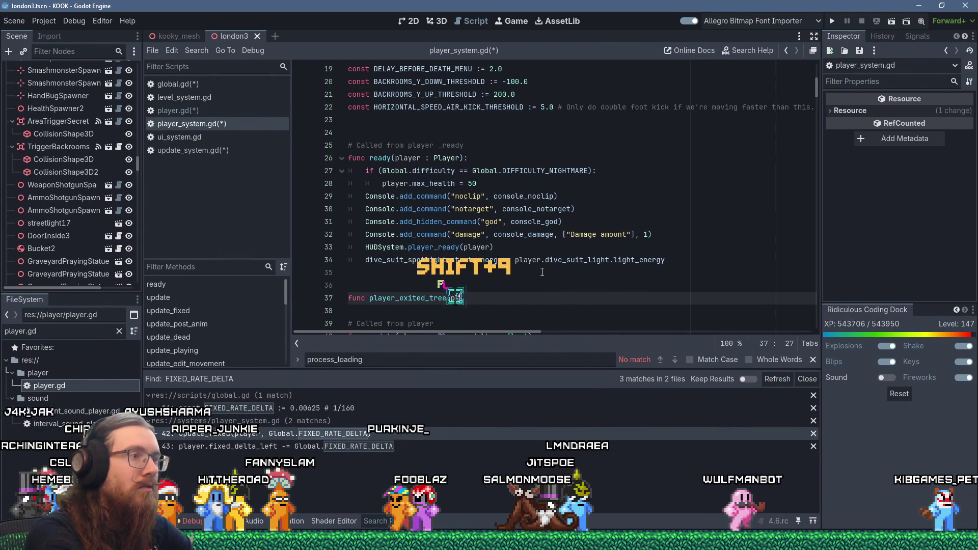
{"action": "type", "text": "ayer : Player):"}
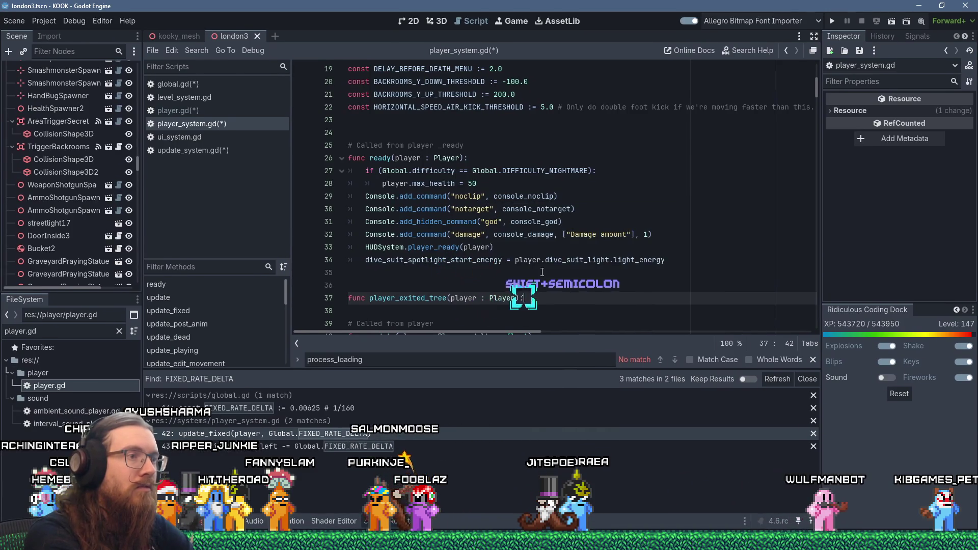
{"action": "key", "text": "Return"}
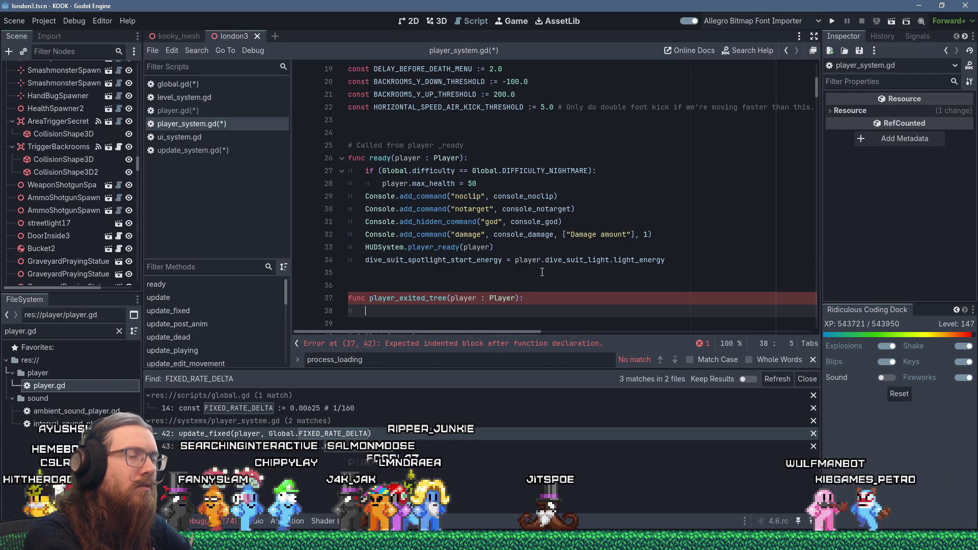
{"action": "type", "text": "player"}
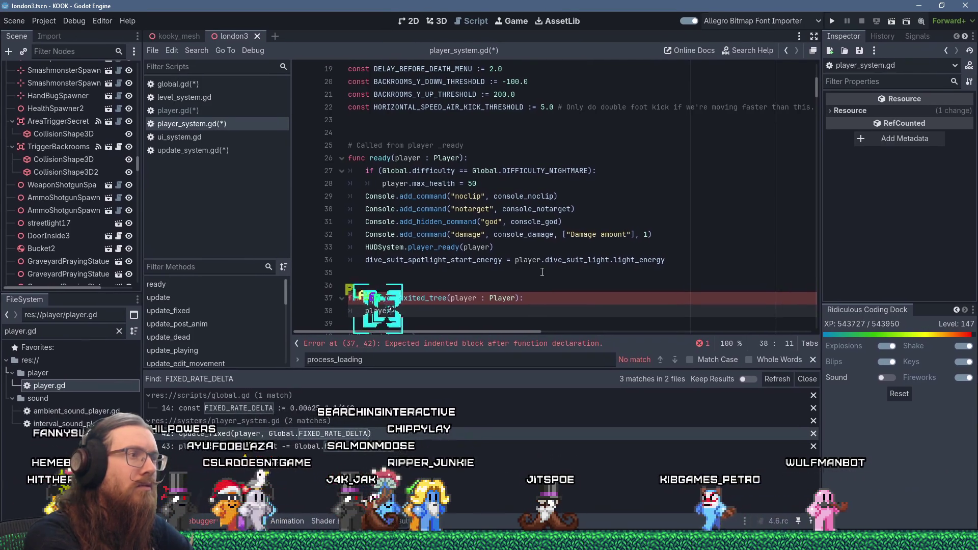
{"action": "type", "text": "_node = self"}
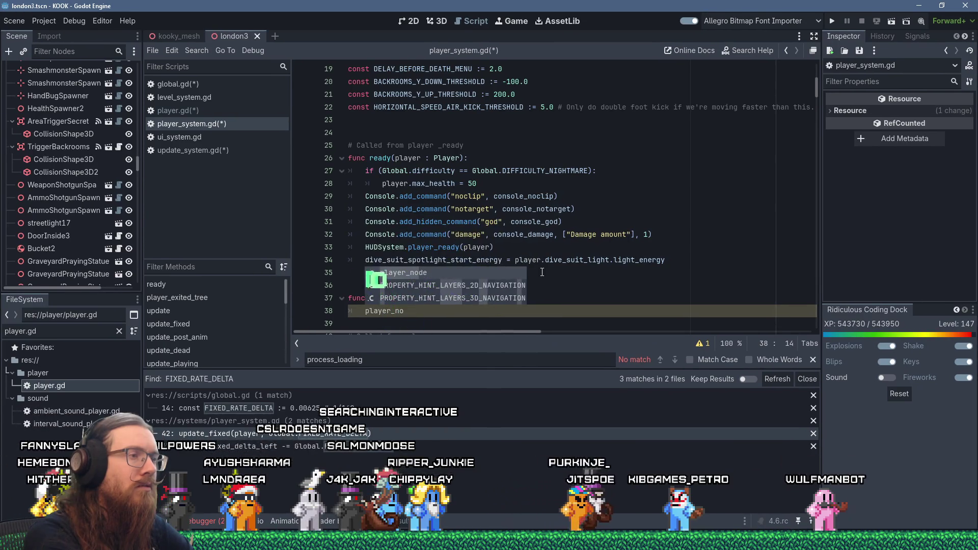
{"action": "key", "text": "BackSpace"}
{"action": "key", "text": "BackSpace"}
{"action": "key", "text": "BackSpace"}
{"action": "type", "text": "null"}
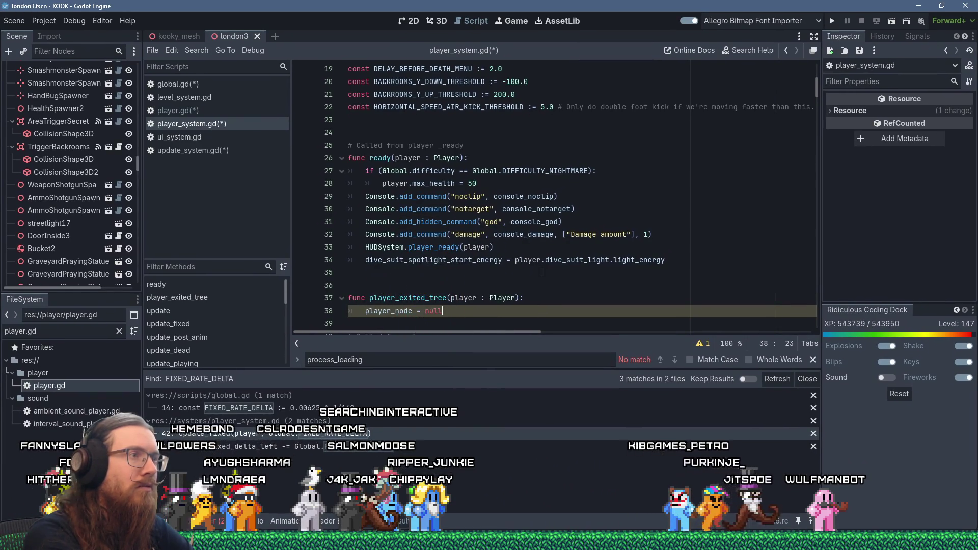
Step: Close the process_loading find bar and return to the ready function declaration
{"action": "key", "text": "Up"}
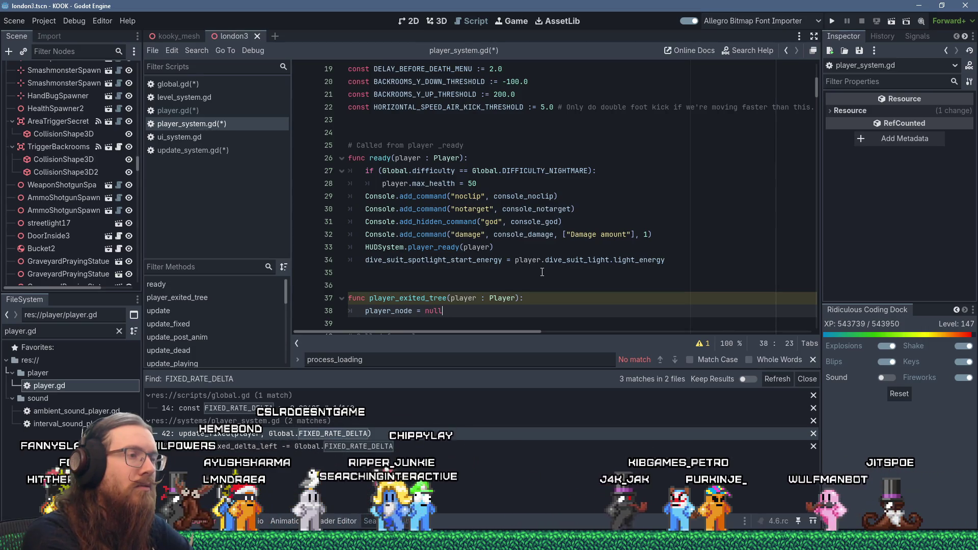
{"action": "key", "text": "Up"}
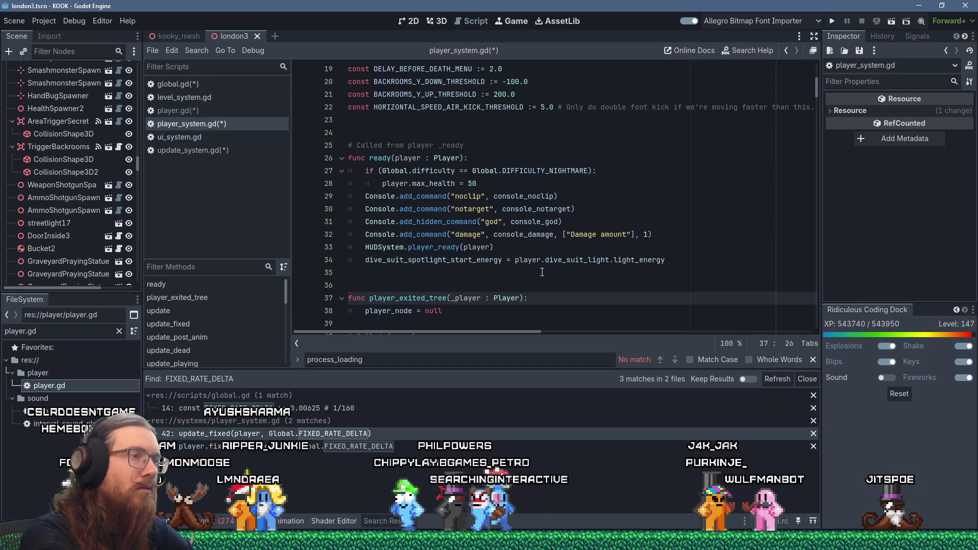
{"action": "key", "text": "Escape"}
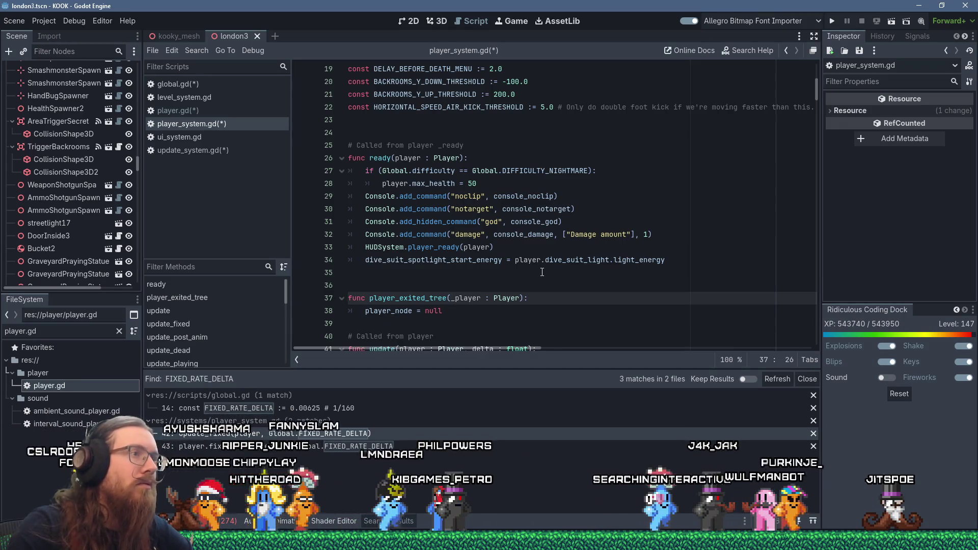
{"action": "left_click", "coordinate": [570, 159]}
Step: Add the line player_node = player inside the ready function
{"action": "key", "text": "Return"}
{"action": "type", "text": "#"}
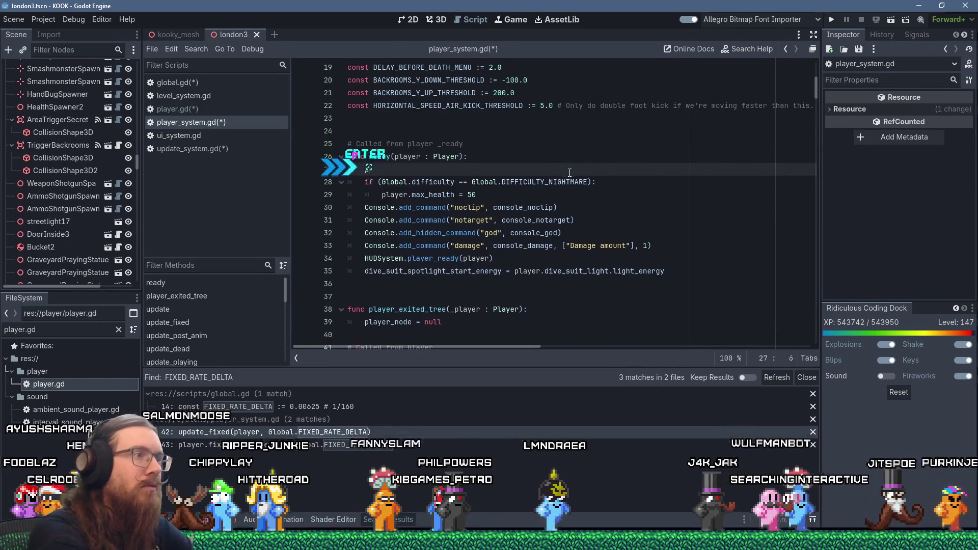
{"action": "key", "text": "BackSpace"}
{"action": "type", "text": "player_node = "}
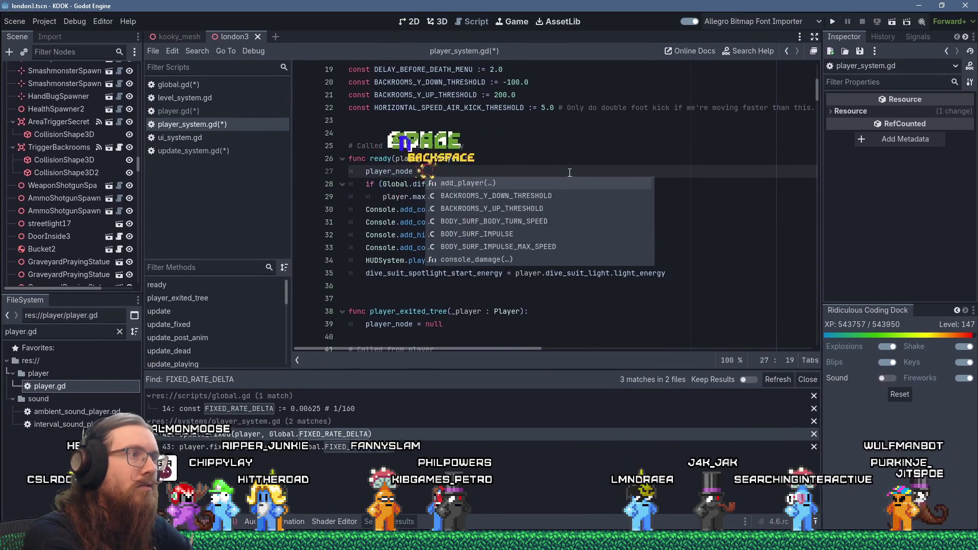
{"action": "type", "text": "player"}
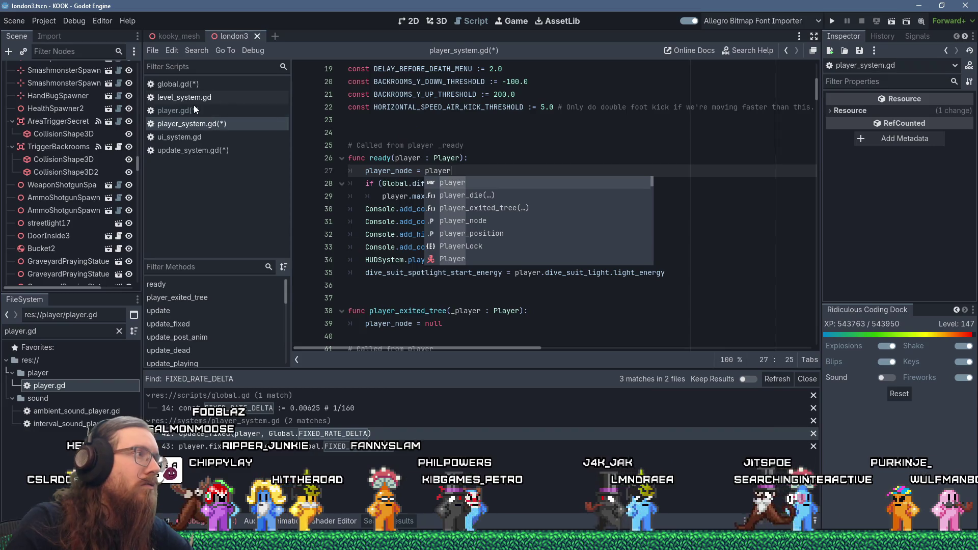
Step: Reopen player.gd and search its script for player_node from the _ready function
{"action": "left_click", "coordinate": [194, 110]}
{"action": "scroll", "coordinate": [503, 170], "scroll_direction": "up", "scroll_amount": 4}
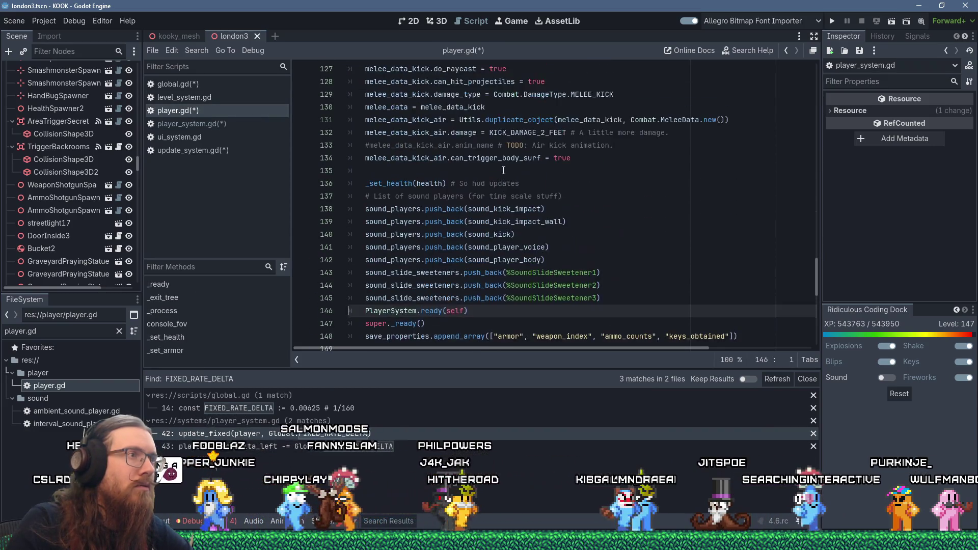
{"action": "scroll", "coordinate": [609, 152], "scroll_direction": "up", "scroll_amount": 8}
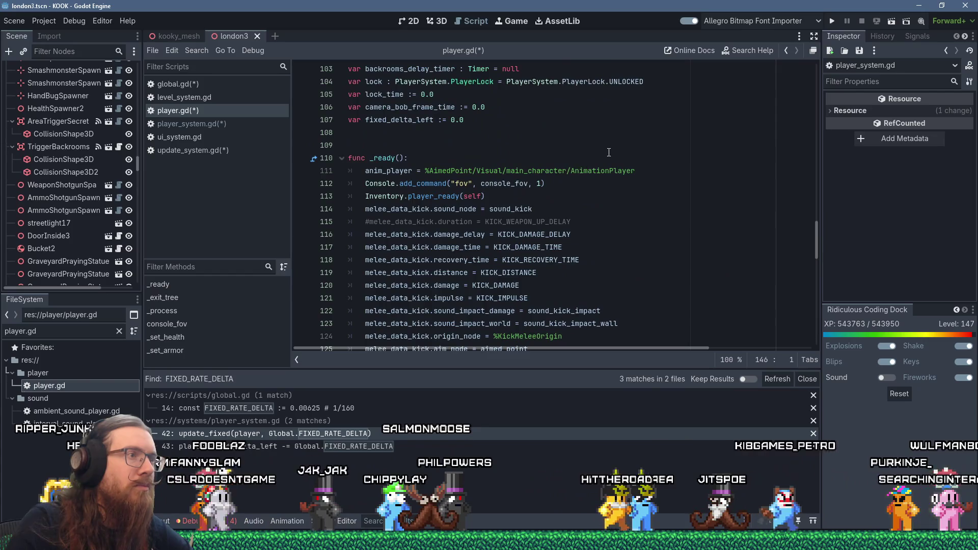
{"action": "left_click", "coordinate": [608, 151]}
{"action": "key", "text": "ctrl+f"}
{"action": "type", "text": "player_node"}
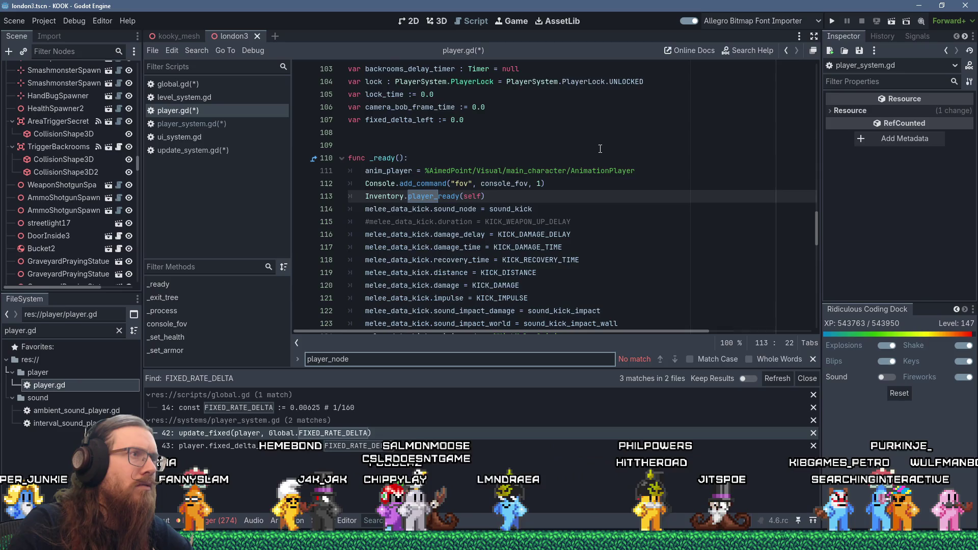
{"action": "scroll", "coordinate": [600, 149], "scroll_direction": "up", "scroll_amount": 3}
{"action": "left_click", "coordinate": [198, 51]}
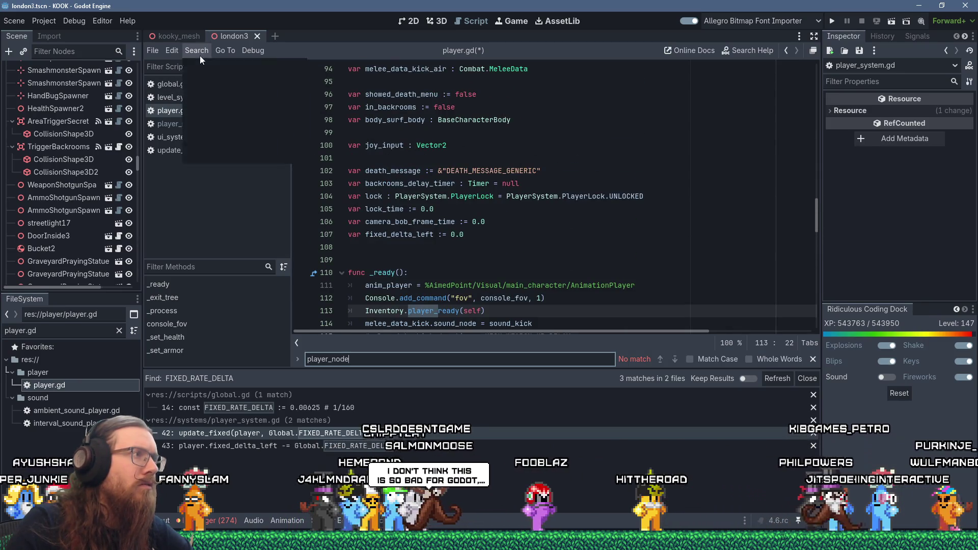
Step: Search all scripts for 'player_node =' and review the assignment near line 224
{"action": "left_click", "coordinate": [229, 124]}
{"action": "type", "text": "player_node ="}
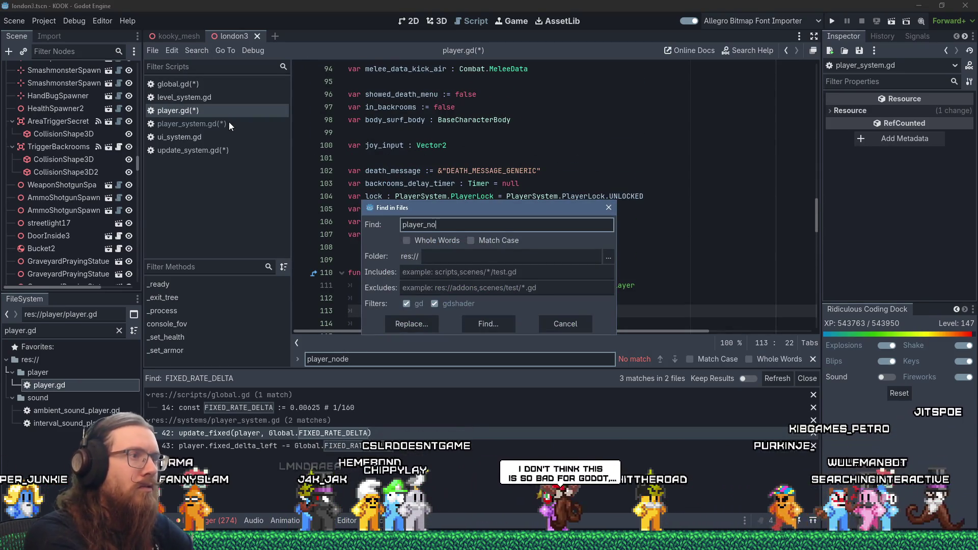
{"action": "key", "text": "Return"}
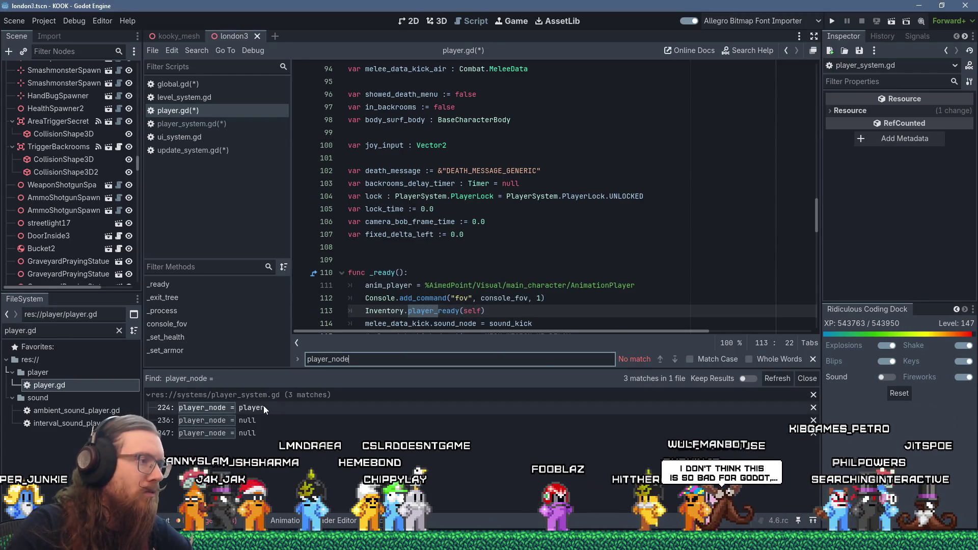
{"action": "left_click", "coordinate": [264, 406]}
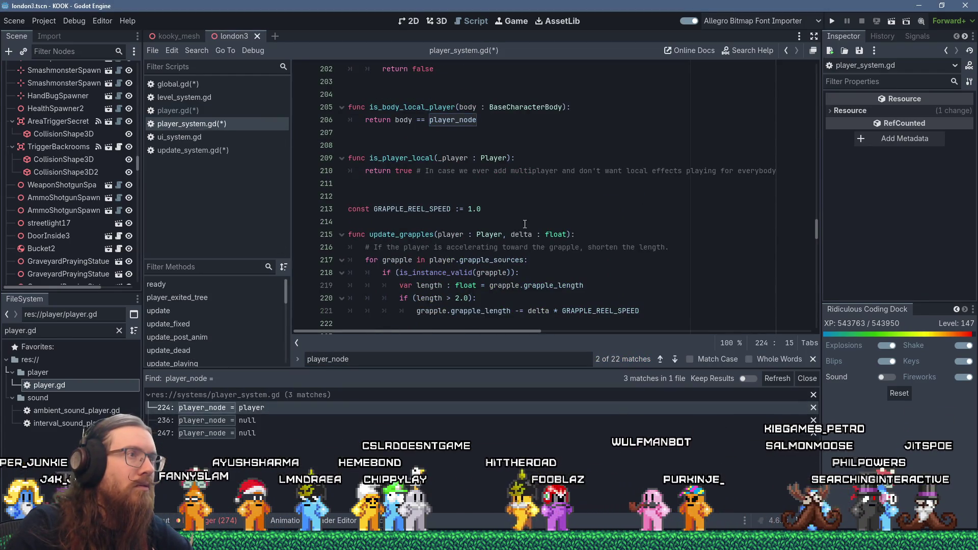
{"action": "scroll", "coordinate": [525, 224], "scroll_direction": "up", "scroll_amount": 2}
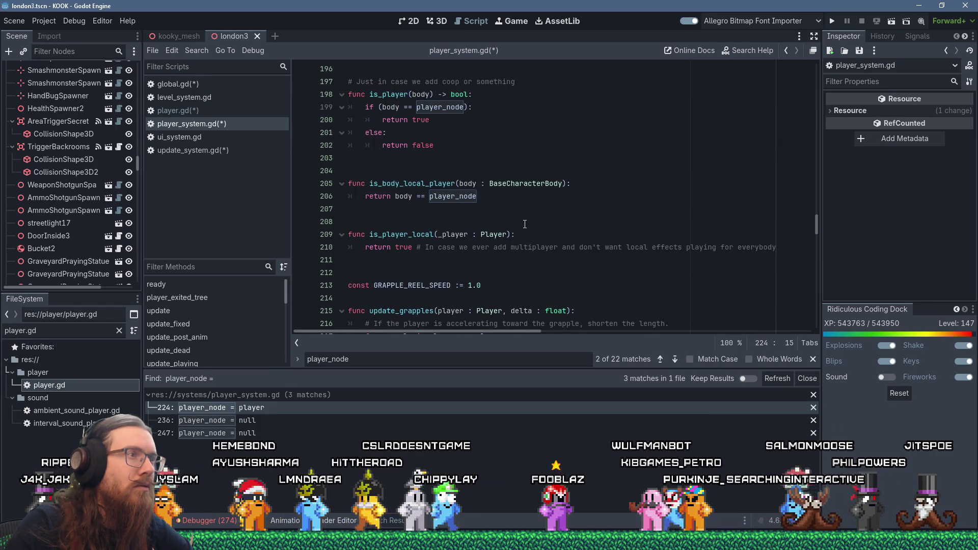
{"action": "scroll", "coordinate": [525, 224], "scroll_direction": "down", "scroll_amount": 2}
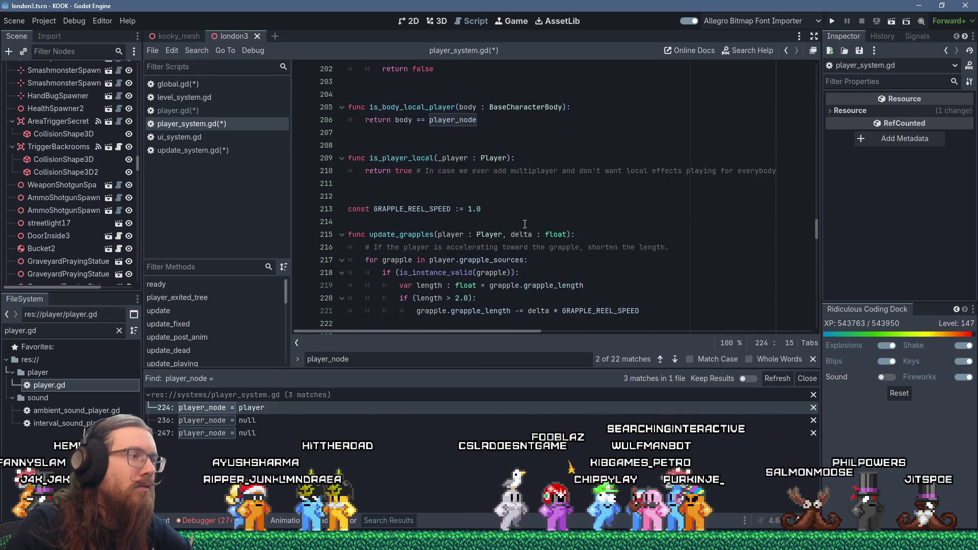
{"action": "scroll", "coordinate": [525, 224], "scroll_direction": "down", "scroll_amount": 1}
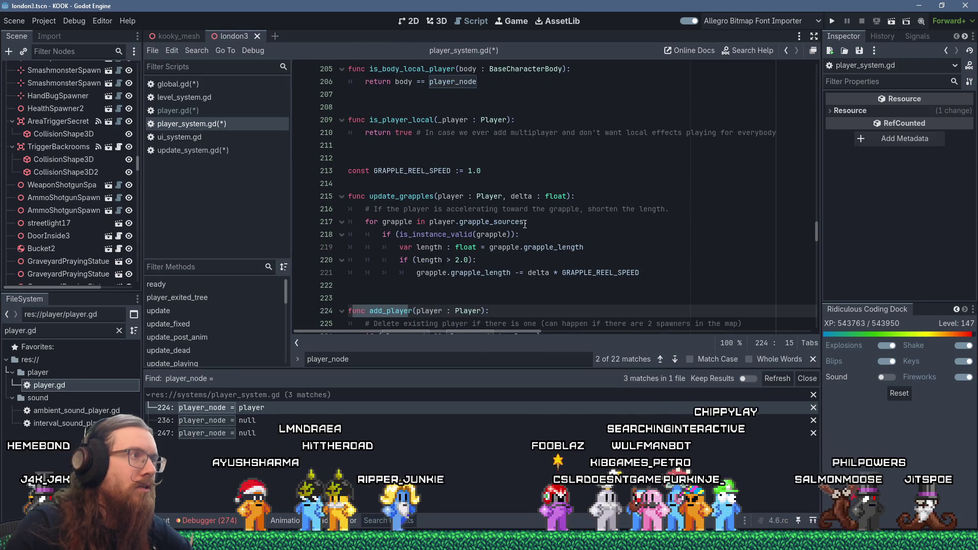
Step: Save the scripts and rerun the project-wide search, mistyped with a trailing slash
{"action": "key", "text": "ctrl+s"}
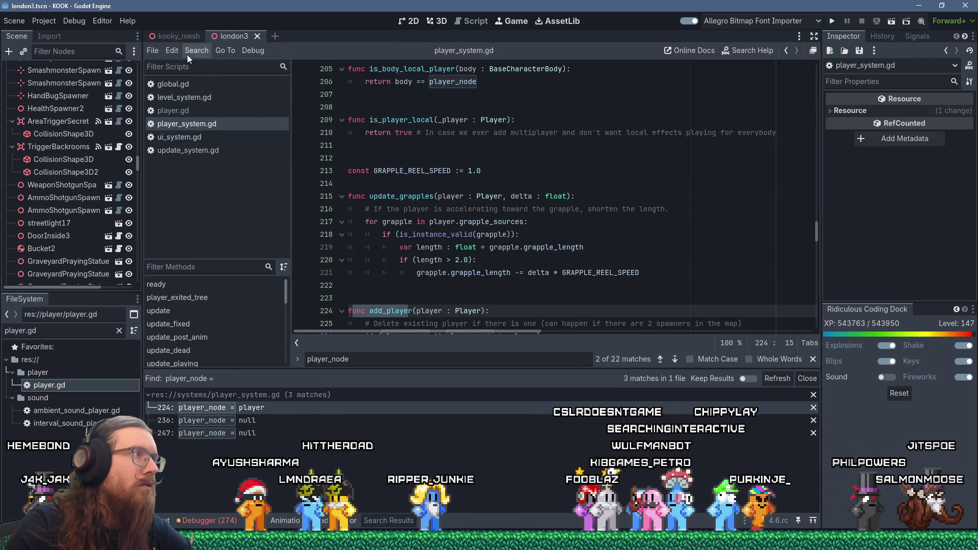
{"action": "left_click", "coordinate": [188, 54]}
{"action": "left_click", "coordinate": [231, 126]}
{"action": "type", "text": "playe"}
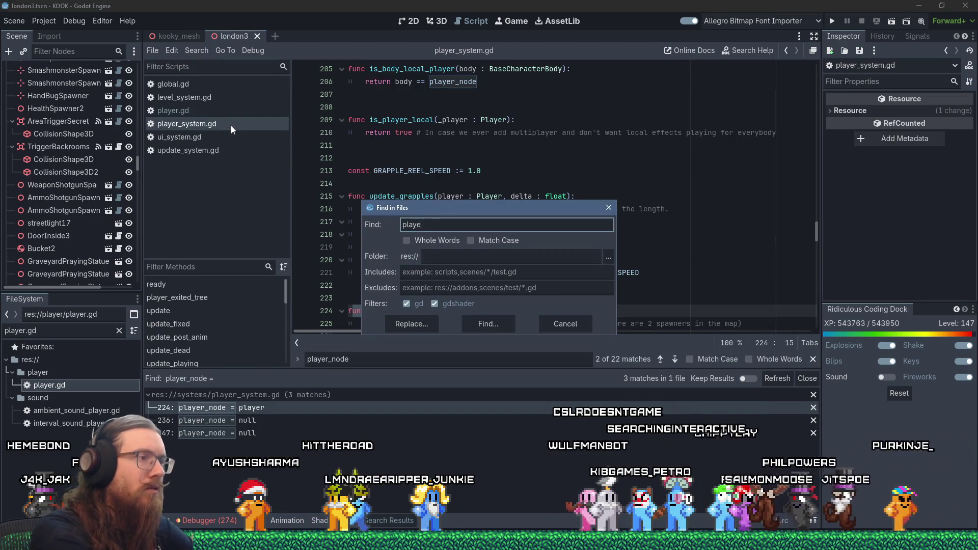
{"action": "type", "text": "r_node /"}
{"action": "key", "text": "Return"}
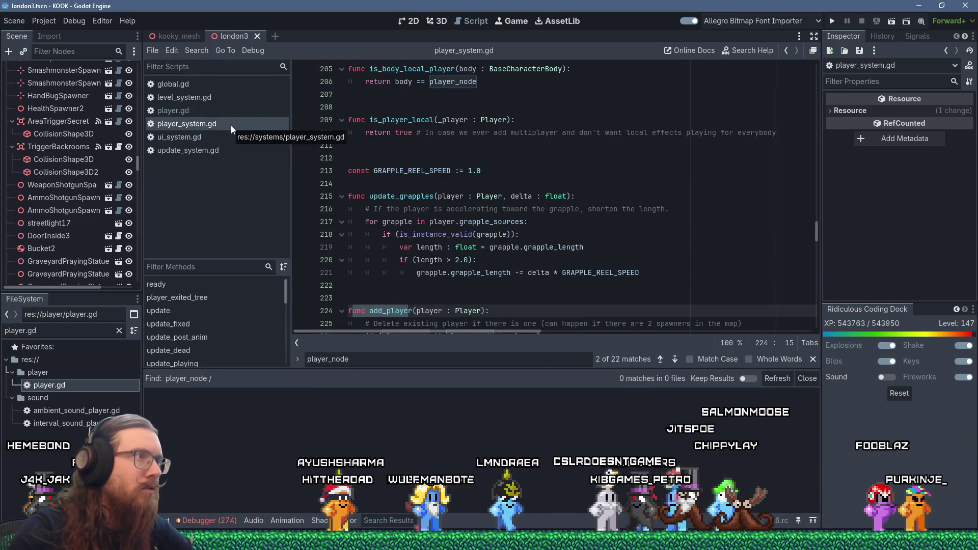
Step: Correct the search to 'player_node =' and review the matches on lines 27 and 228
{"action": "left_click", "coordinate": [197, 50]}
{"action": "left_click", "coordinate": [222, 126]}
{"action": "type", "text": "player_node /"}
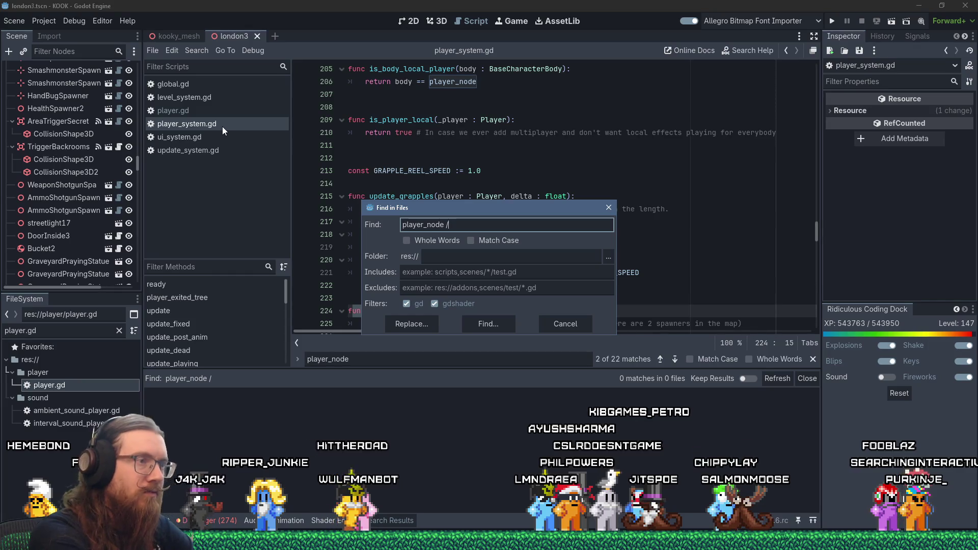
{"action": "key", "text": "BackSpace"}
{"action": "type", "text": "="}
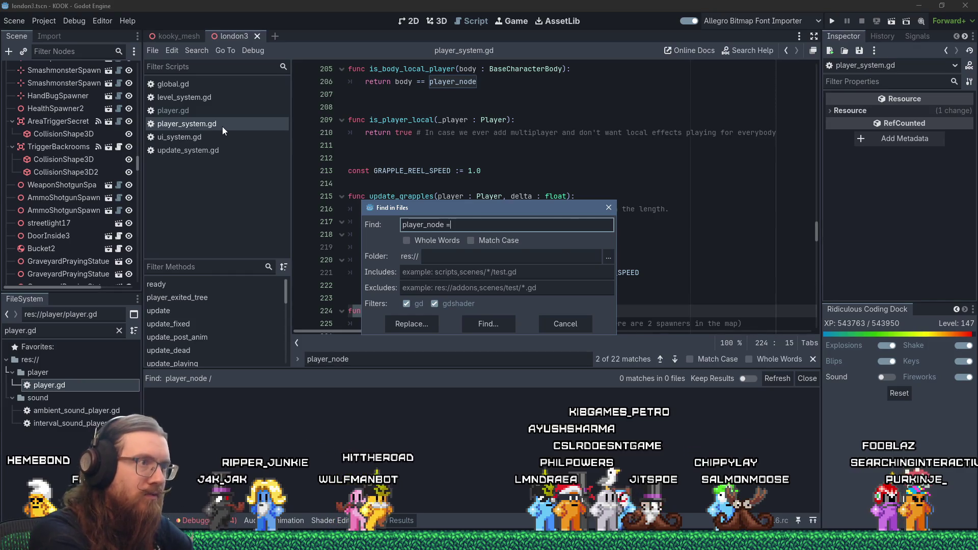
{"action": "key", "text": "Return"}
{"action": "left_click", "coordinate": [262, 407]}
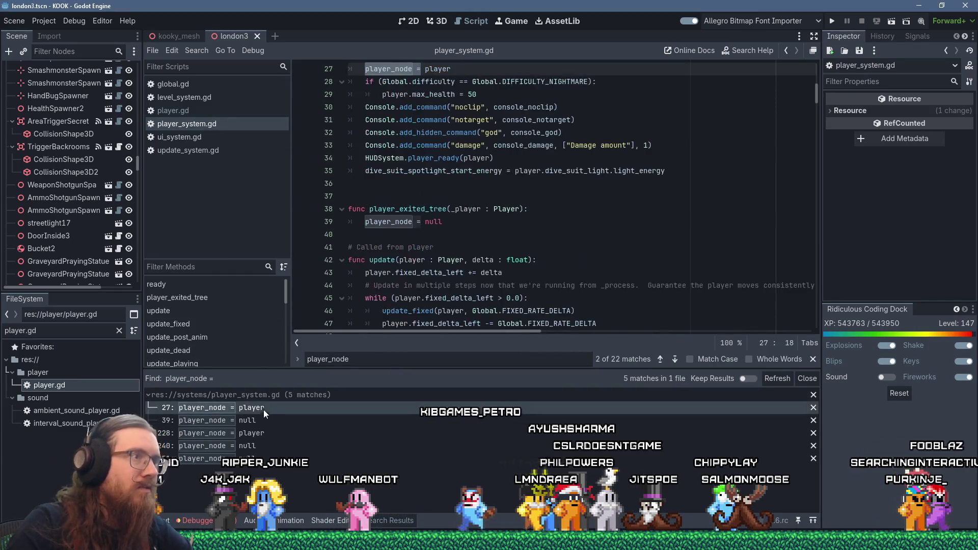
{"action": "left_click", "coordinate": [262, 433]}
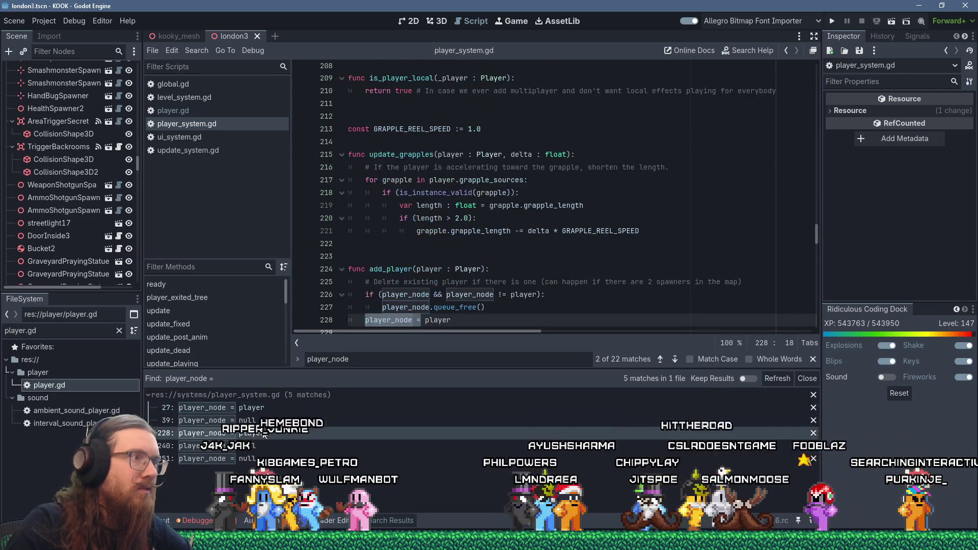
{"action": "scroll", "coordinate": [487, 314], "scroll_direction": "down", "scroll_amount": 2}
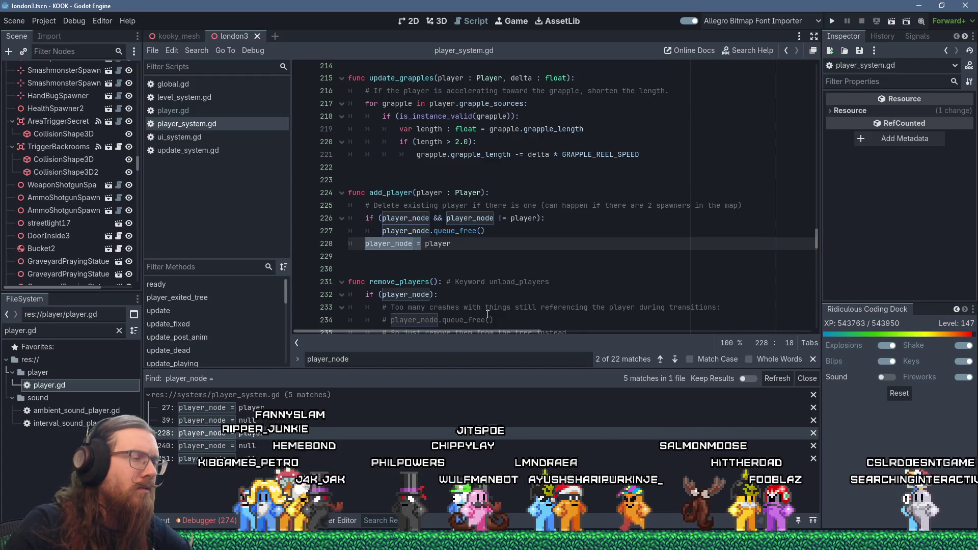
{"action": "scroll", "coordinate": [487, 314], "scroll_direction": "up", "scroll_amount": 10}
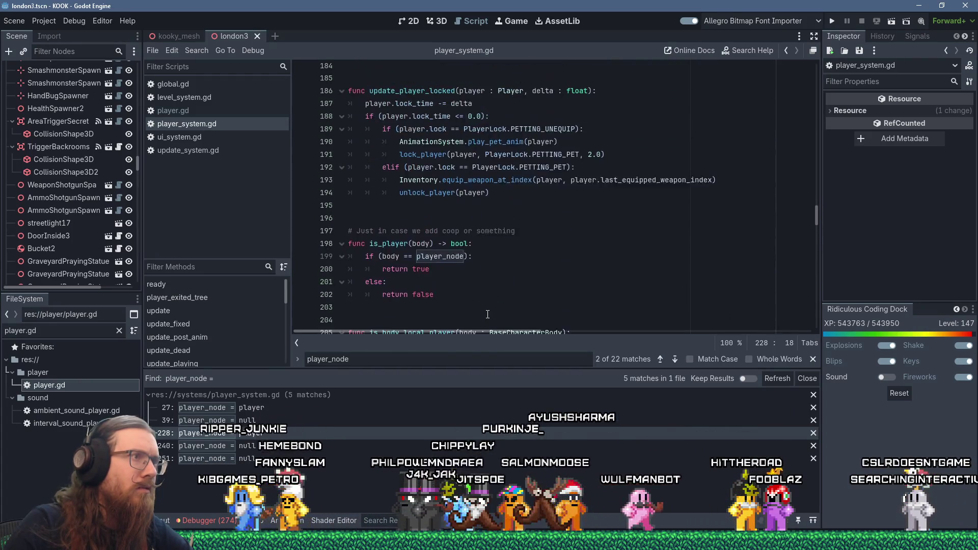
Step: Select the add_player name on line 224 and search player_system.gd for it
{"action": "scroll", "coordinate": [487, 315], "scroll_direction": "down", "scroll_amount": 11}
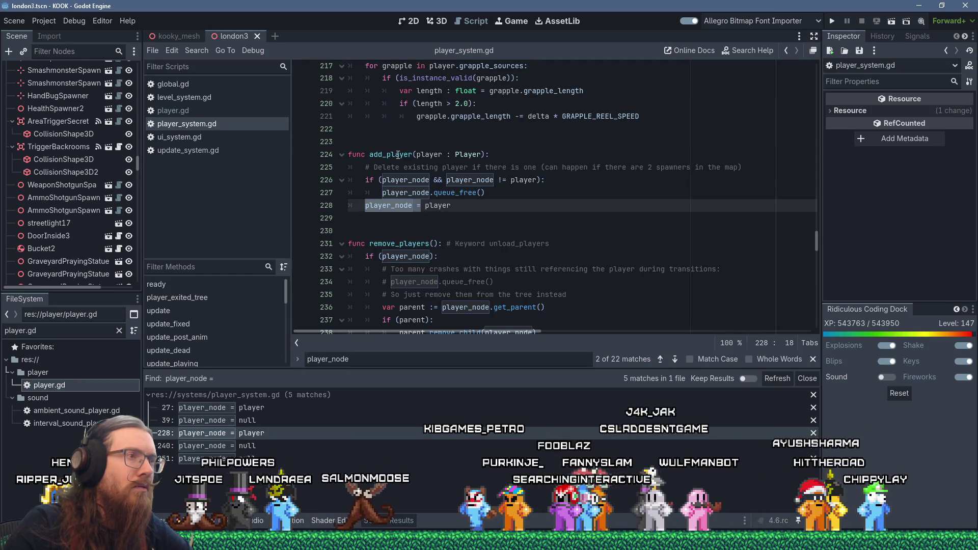
{"action": "double_click", "coordinate": [397, 154]}
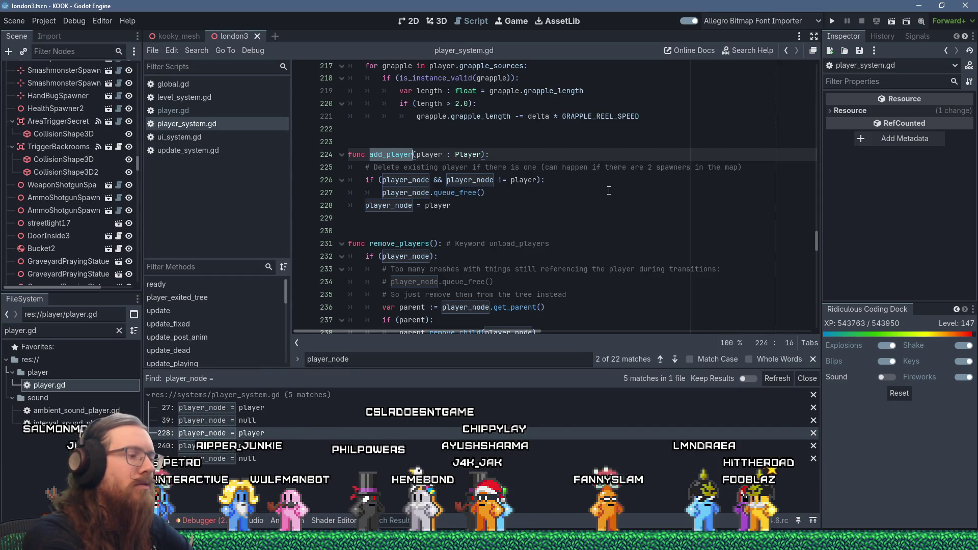
{"action": "key", "text": "ctrl+f"}
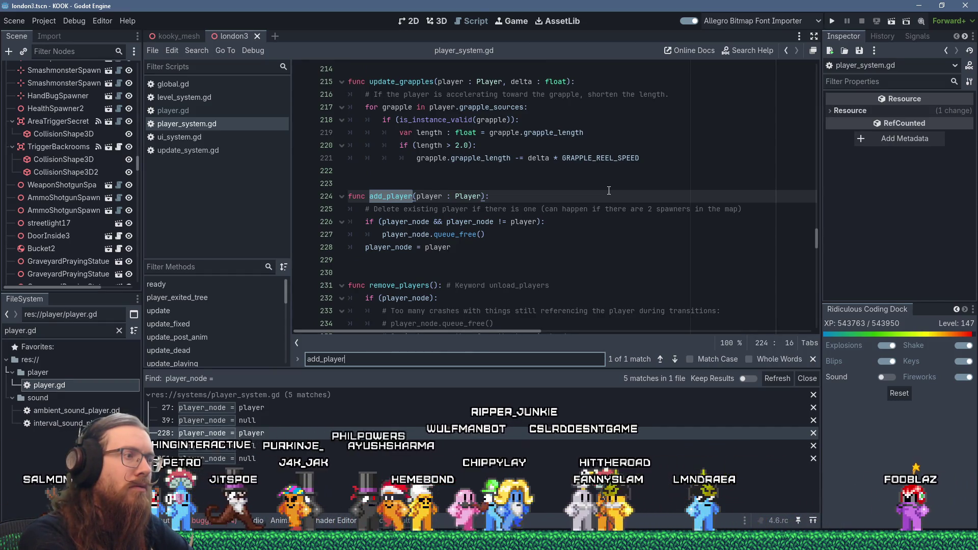
{"action": "left_click", "coordinate": [194, 53]}
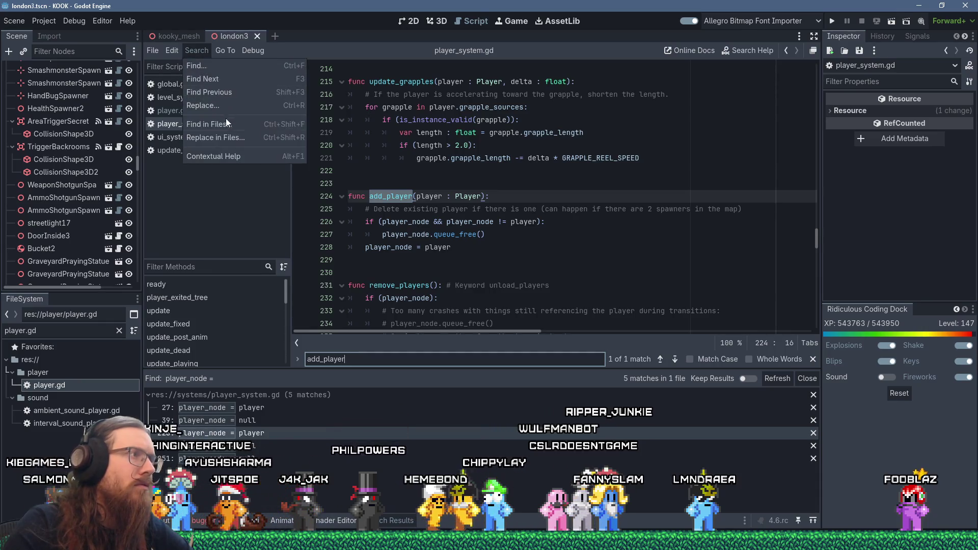
Step: Find add_player across all scripts, check the save_system.gd and spawn_system.gd calls, then return to line 224
{"action": "left_click", "coordinate": [225, 118]}
{"action": "key", "text": "Return"}
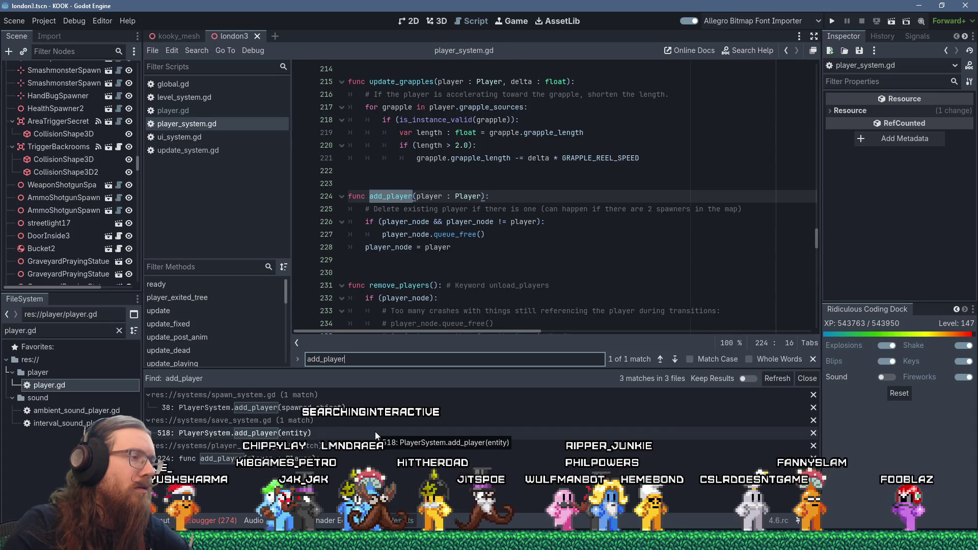
{"action": "left_click", "coordinate": [376, 435]}
{"action": "scroll", "coordinate": [470, 254], "scroll_direction": "up", "scroll_amount": 2}
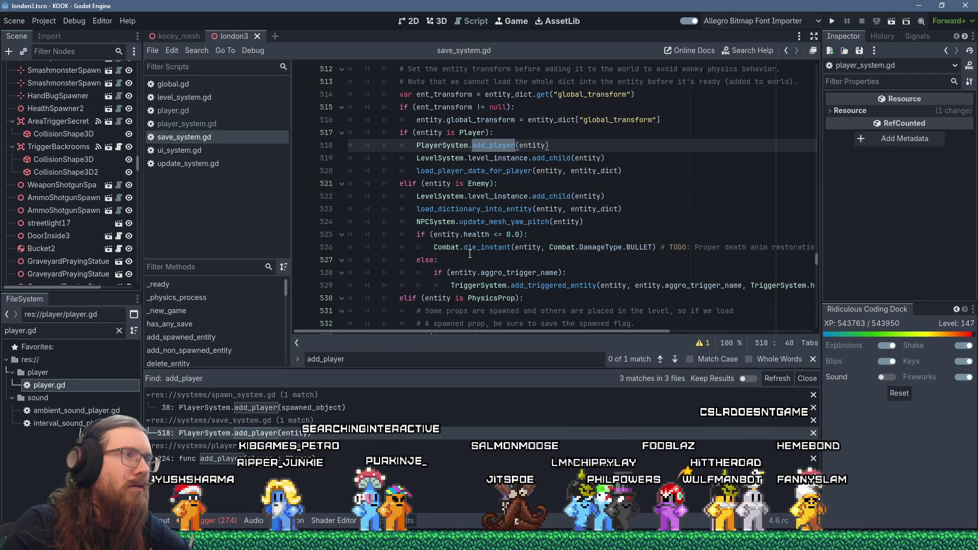
{"action": "left_click", "coordinate": [348, 406]}
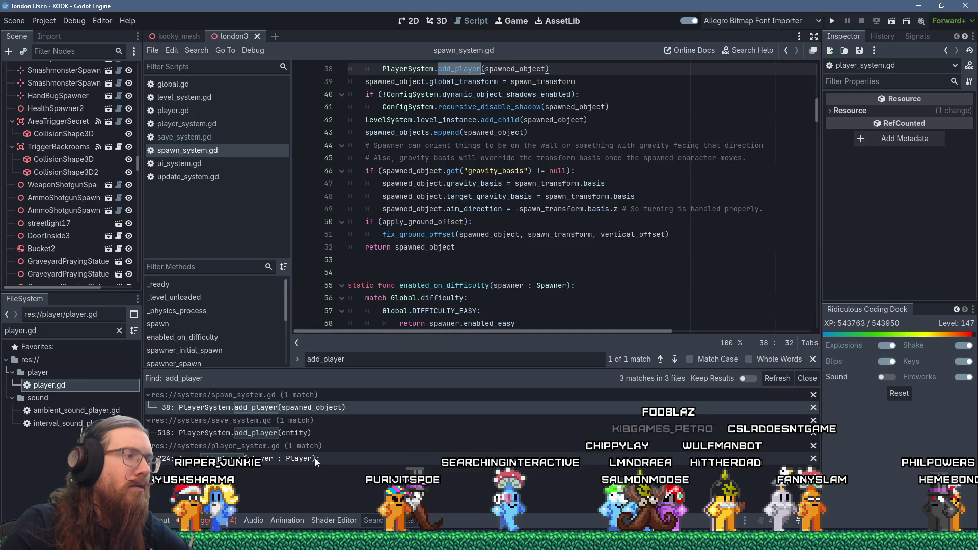
{"action": "left_click", "coordinate": [317, 460]}
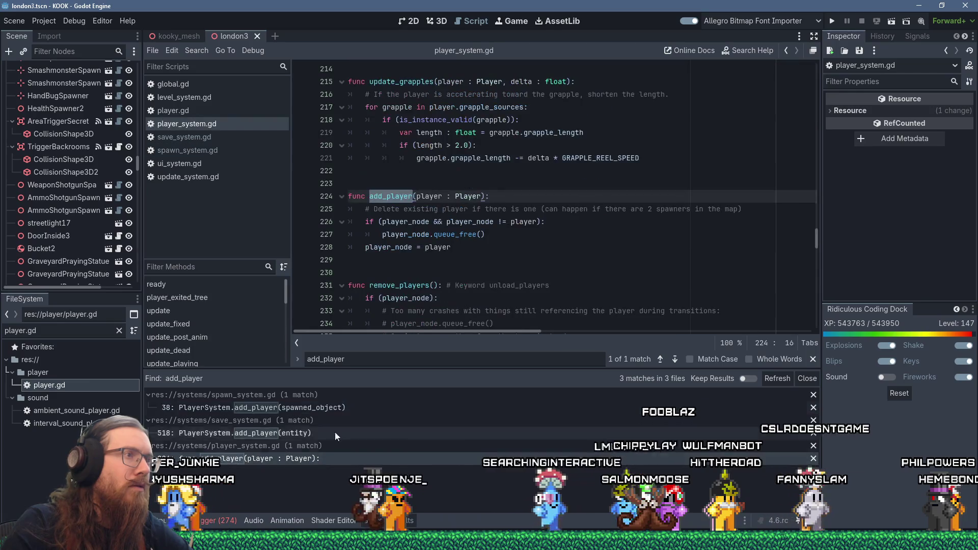
{"action": "left_click", "coordinate": [493, 251]}
{"action": "left_click", "coordinate": [463, 235]}
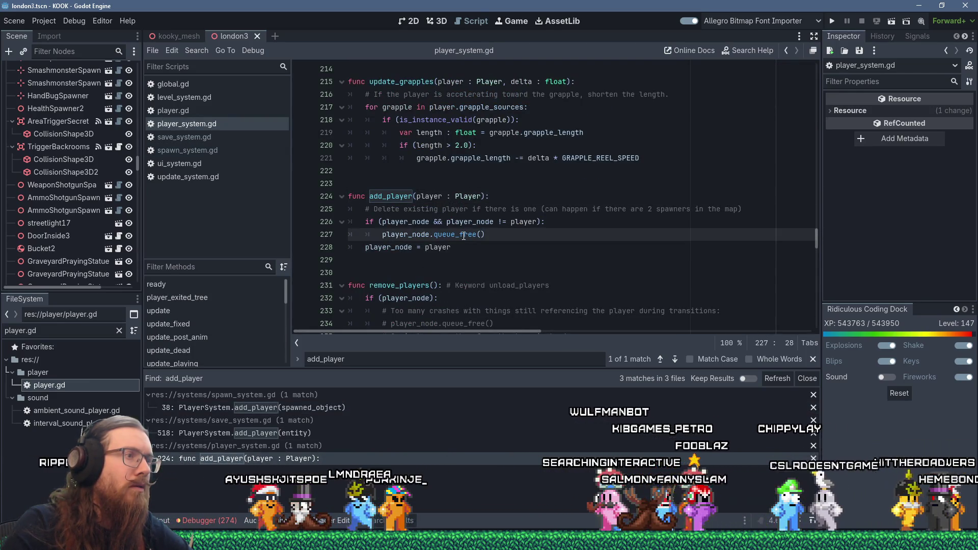
{"action": "scroll", "coordinate": [448, 255], "scroll_direction": "down", "scroll_amount": 2}
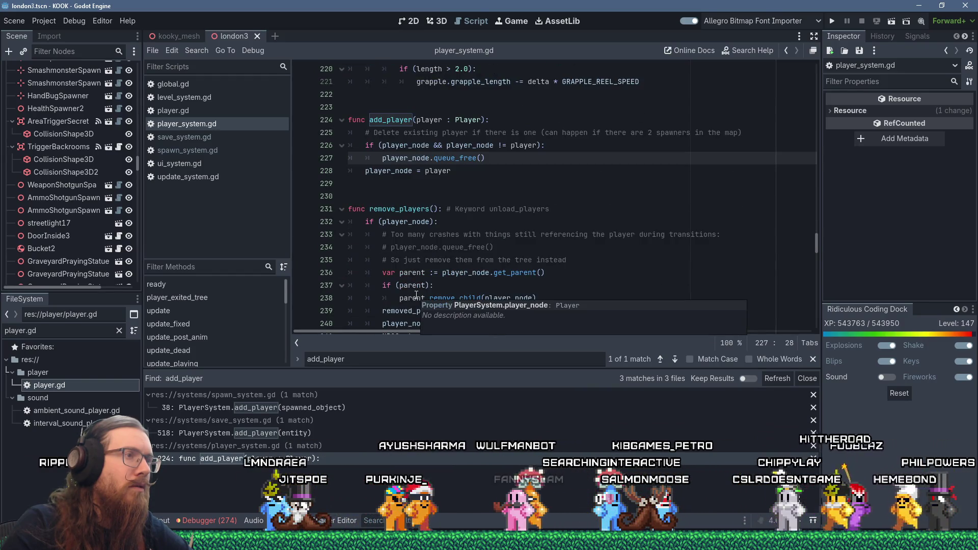
{"action": "scroll", "coordinate": [416, 295], "scroll_direction": "down", "scroll_amount": 2}
{"action": "scroll", "coordinate": [416, 296], "scroll_direction": "up", "scroll_amount": 6}
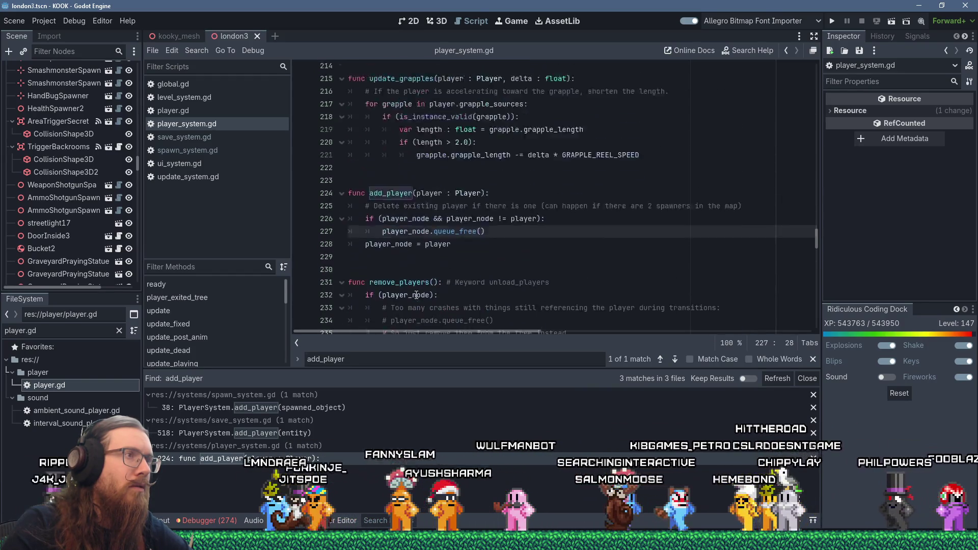
{"action": "scroll", "coordinate": [519, 272], "scroll_direction": "down", "scroll_amount": 2}
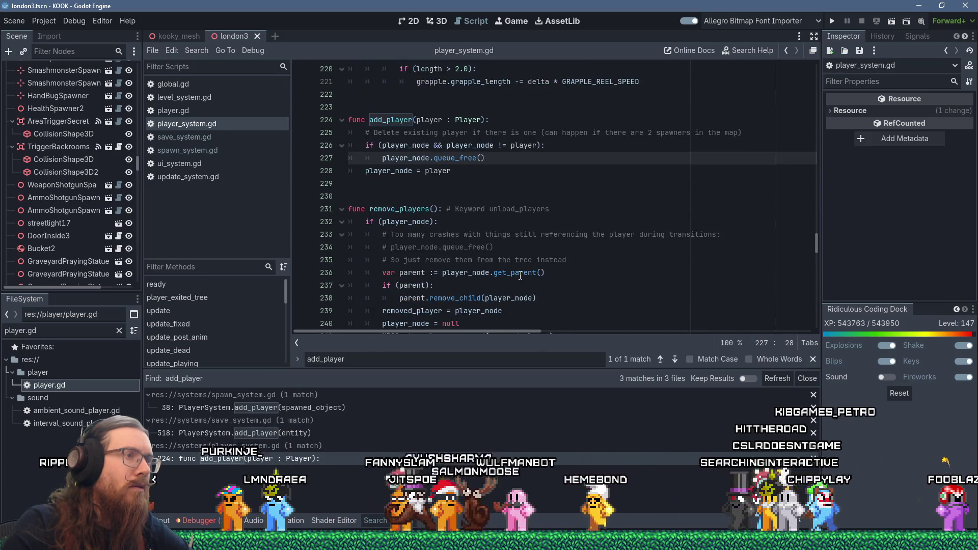
{"action": "scroll", "coordinate": [520, 275], "scroll_direction": "up", "scroll_amount": 3}
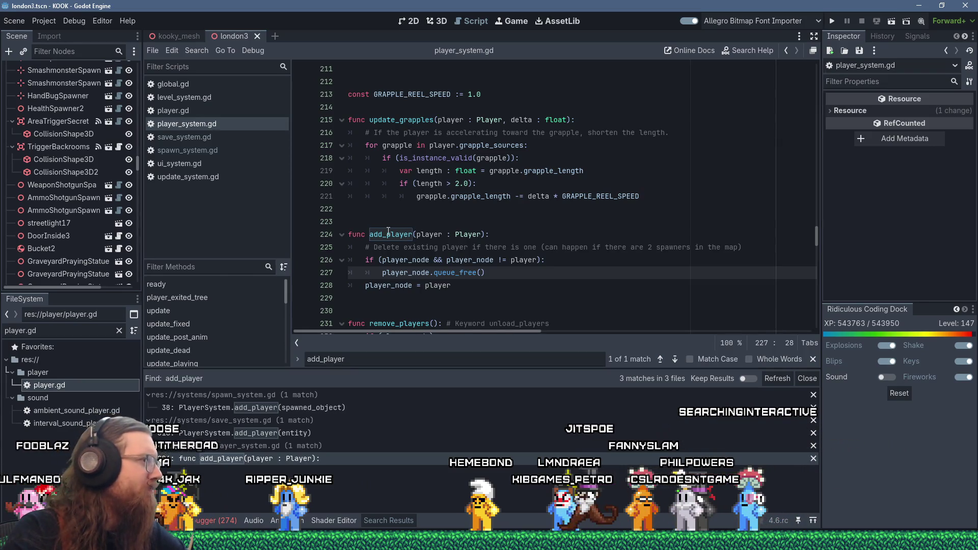
{"action": "scroll", "coordinate": [395, 225], "scroll_direction": "down", "scroll_amount": 2}
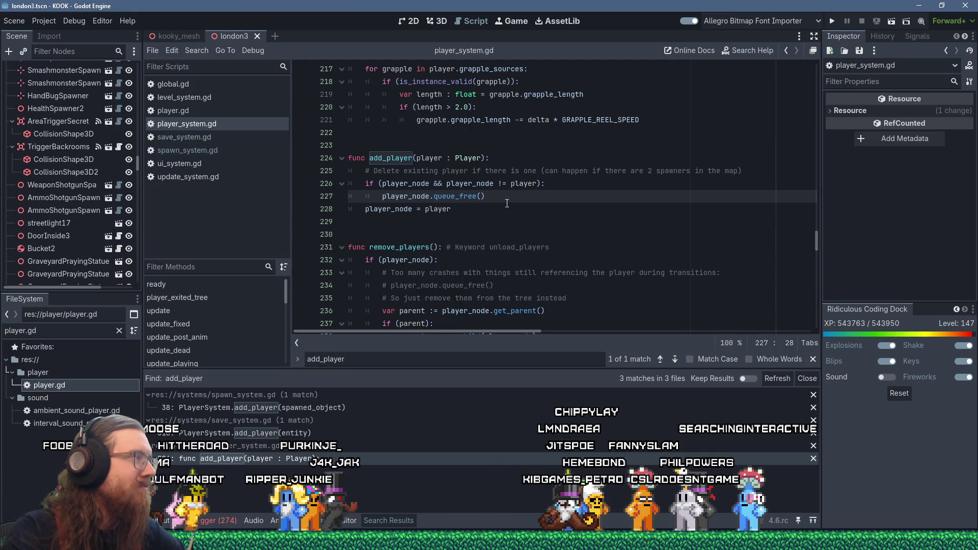
{"action": "scroll", "coordinate": [506, 203], "scroll_direction": "up", "scroll_amount": 16}
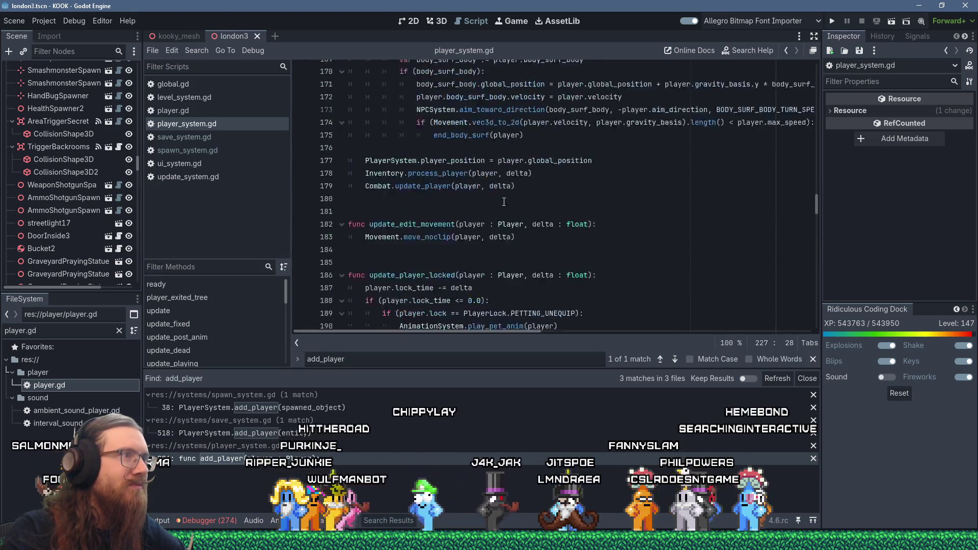
{"action": "scroll", "coordinate": [504, 201], "scroll_direction": "up", "scroll_amount": 19}
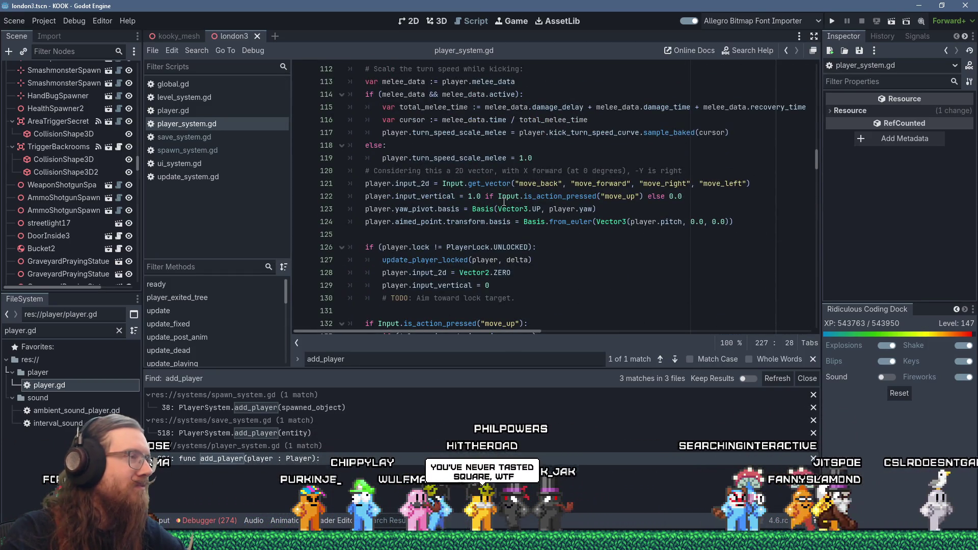
{"action": "scroll", "coordinate": [504, 202], "scroll_direction": "down", "scroll_amount": 11}
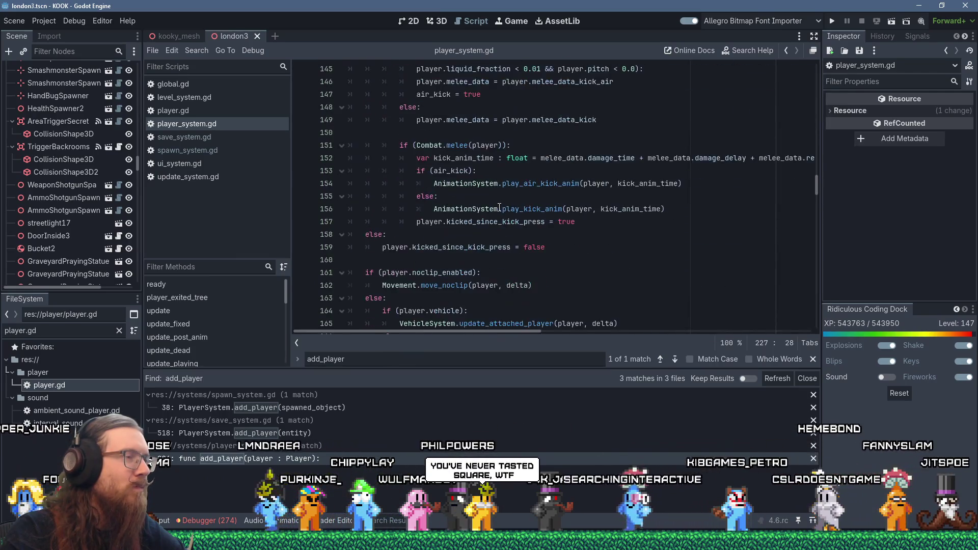
{"action": "scroll", "coordinate": [499, 208], "scroll_direction": "down", "scroll_amount": 8}
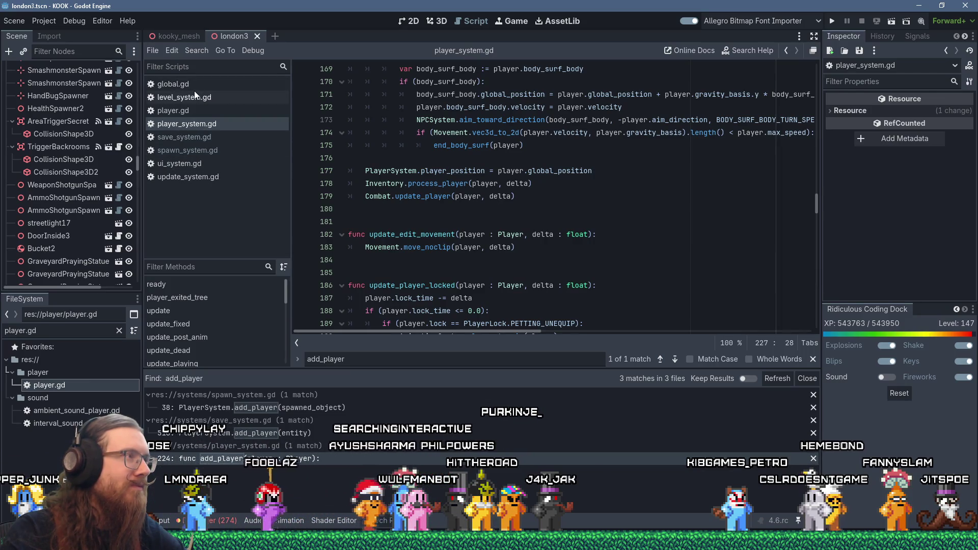
Step: Jump from player.gd to the player_exited_tree definition in player_system.gd
{"action": "left_click", "coordinate": [194, 111]}
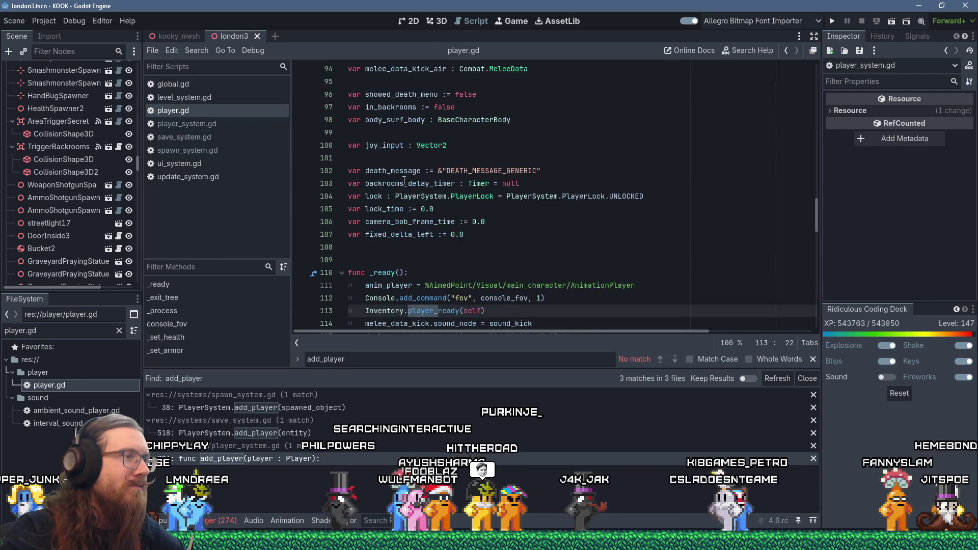
{"action": "scroll", "coordinate": [404, 182], "scroll_direction": "down", "scroll_amount": 16}
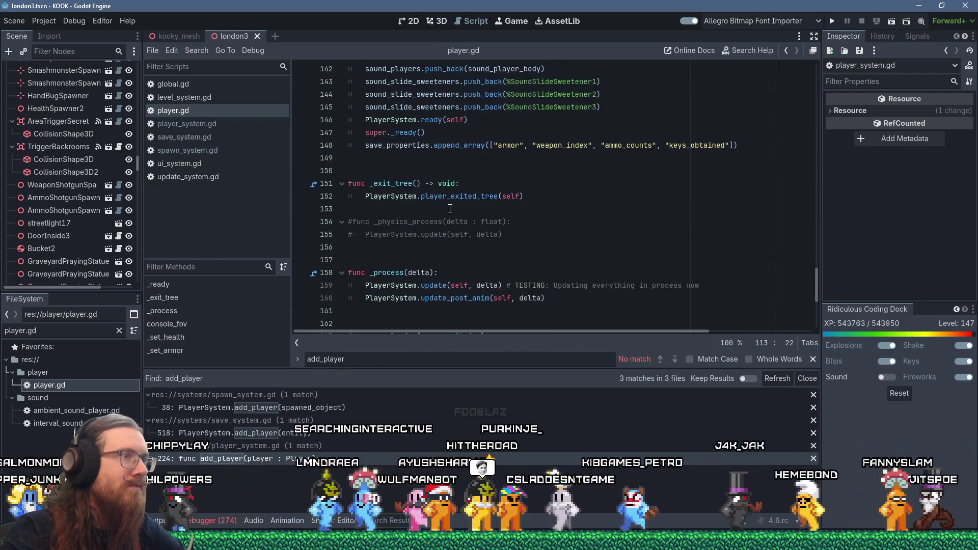
{"action": "left_click", "coordinate": [456, 196], "text": "ctrl"}
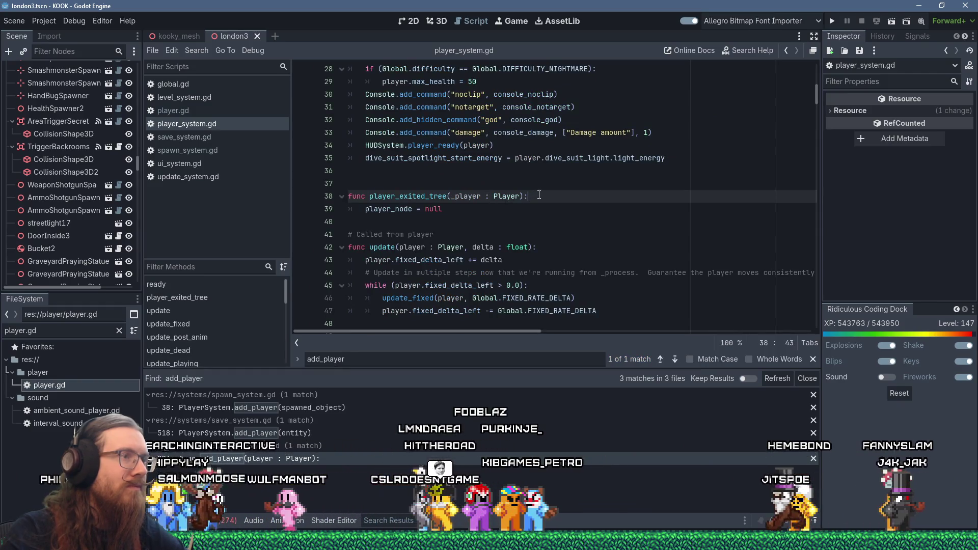
Step: Rename _player to player, guard the player_node reset with if (player_node == player), and save
{"action": "key", "text": "Delete"}
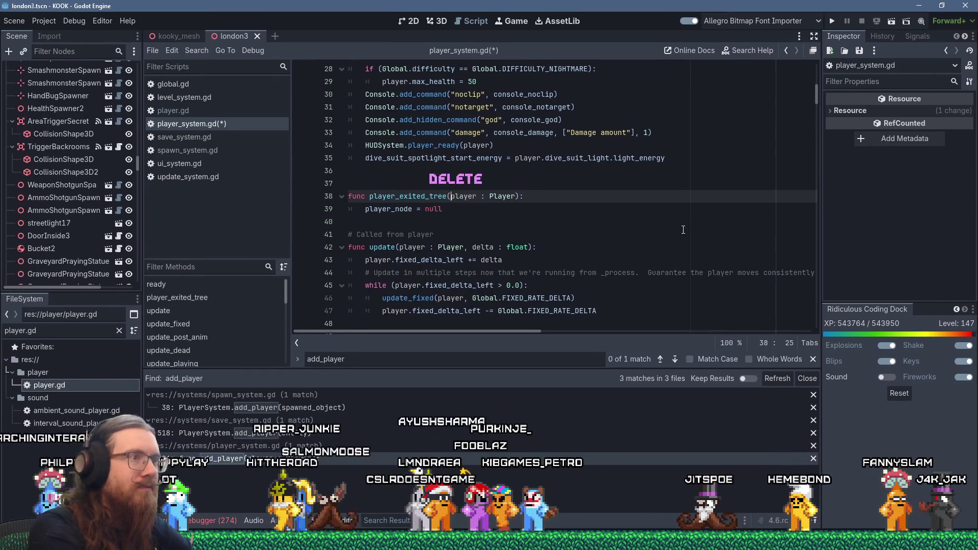
{"action": "key", "text": "Return"}
{"action": "type", "text": "if (player"}
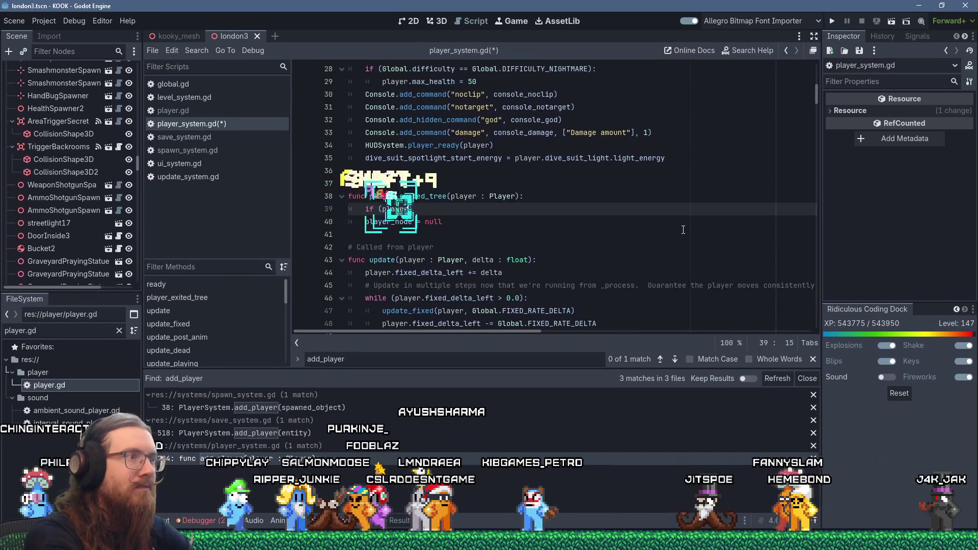
{"action": "type", "text": "_node == player):"}
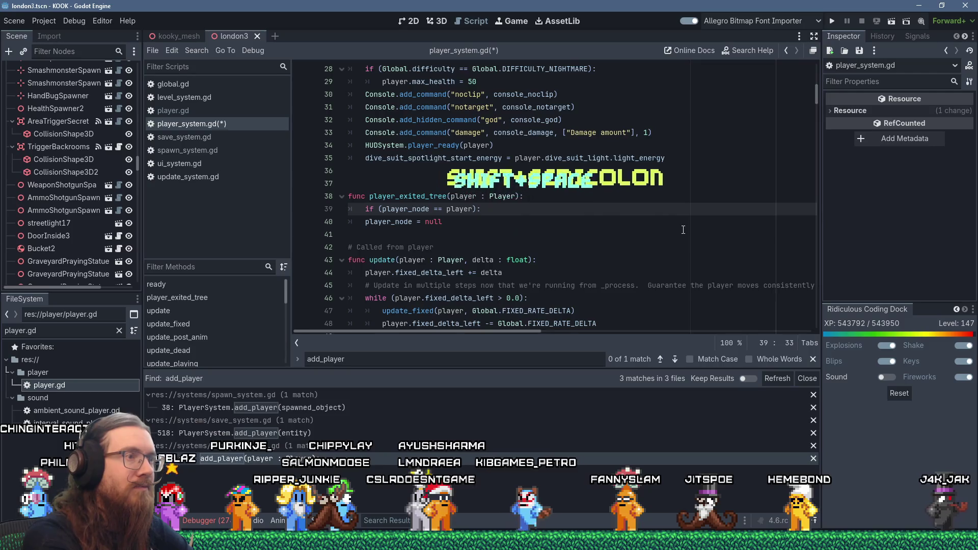
{"action": "key", "text": "BackSpace"}
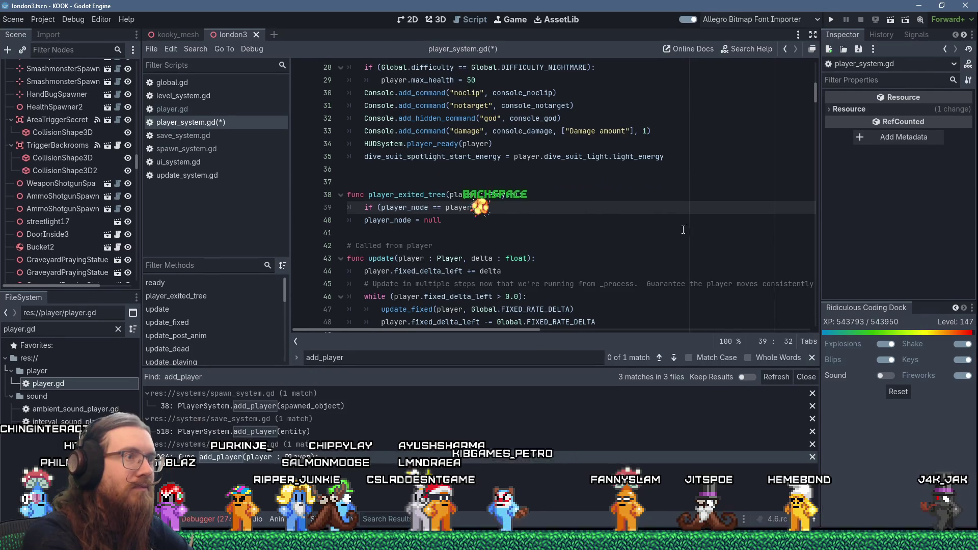
{"action": "key", "text": "Down"}
{"action": "key", "text": "Home"}
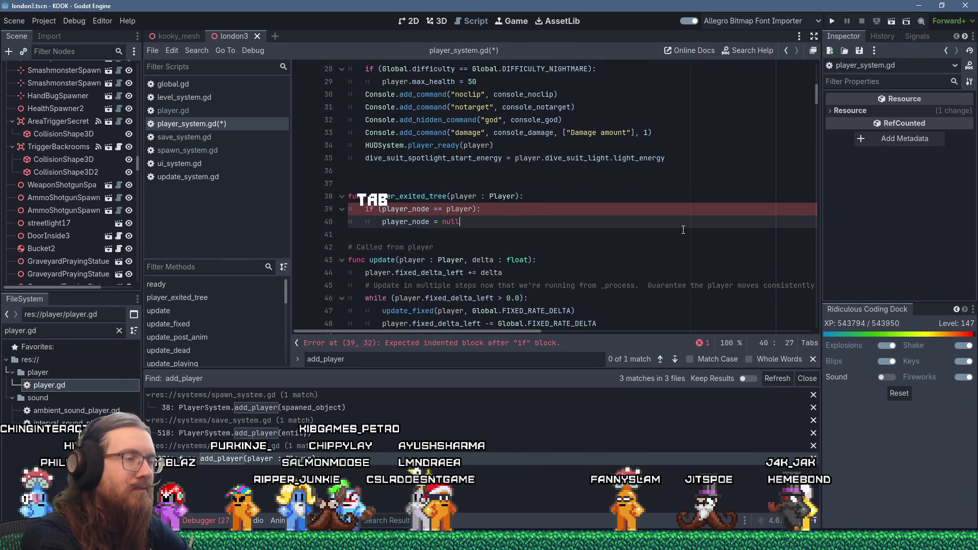
{"action": "key", "text": "Down"}
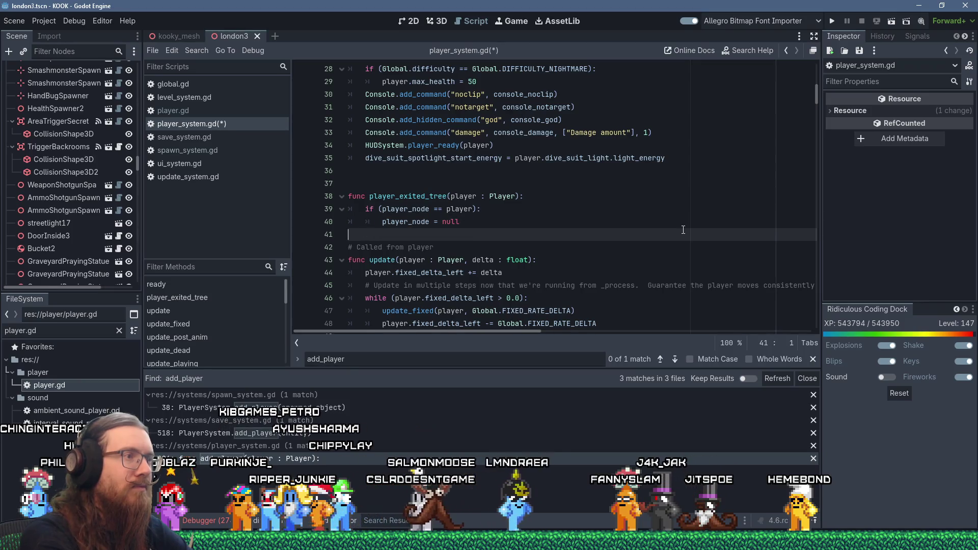
{"action": "key", "text": "Return"}
{"action": "key", "text": "ctrl+s"}
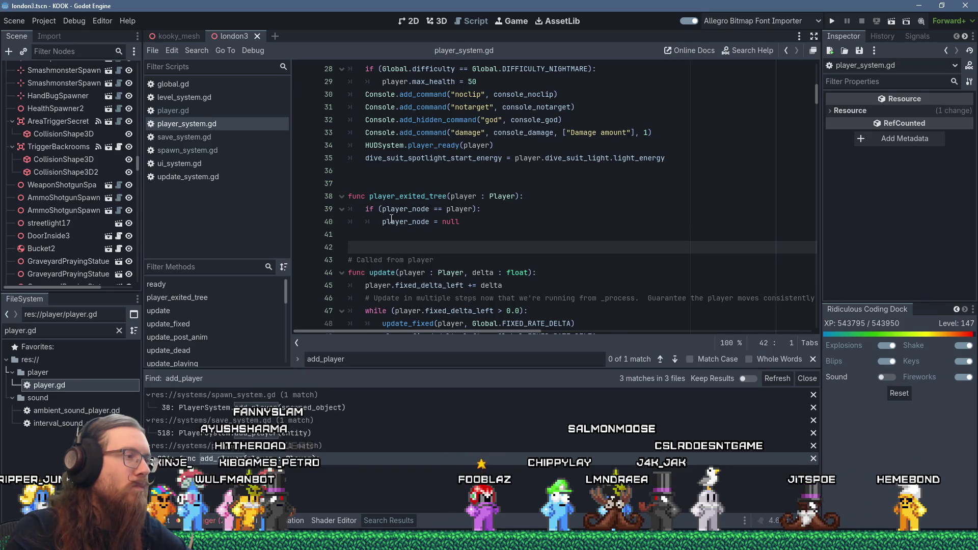
{"action": "mouse_move", "coordinate": [391, 218]}
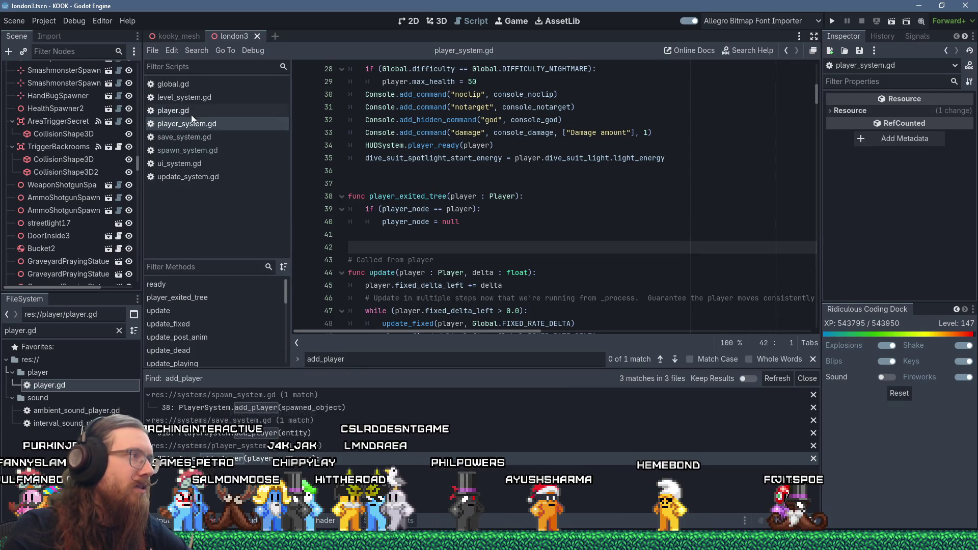
Step: Tidy blank lines in update_system.gd's _process and _process_deferred functions
{"action": "left_click", "coordinate": [193, 178]}
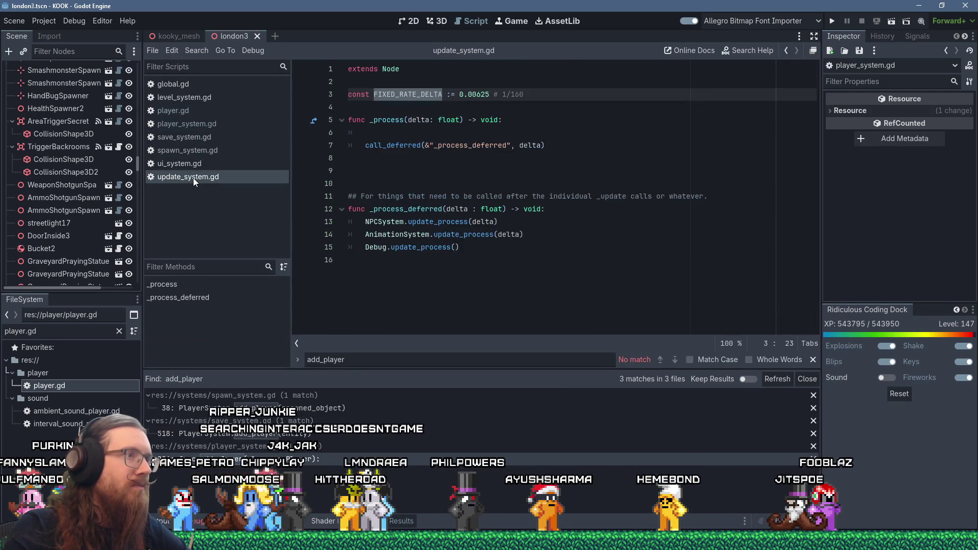
{"action": "left_click", "coordinate": [534, 122]}
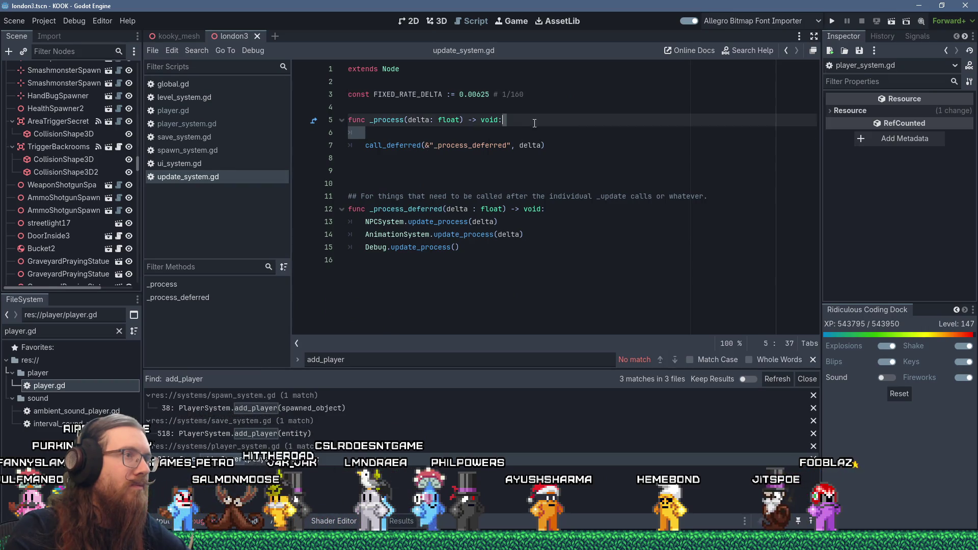
{"action": "key", "text": "Delete"}
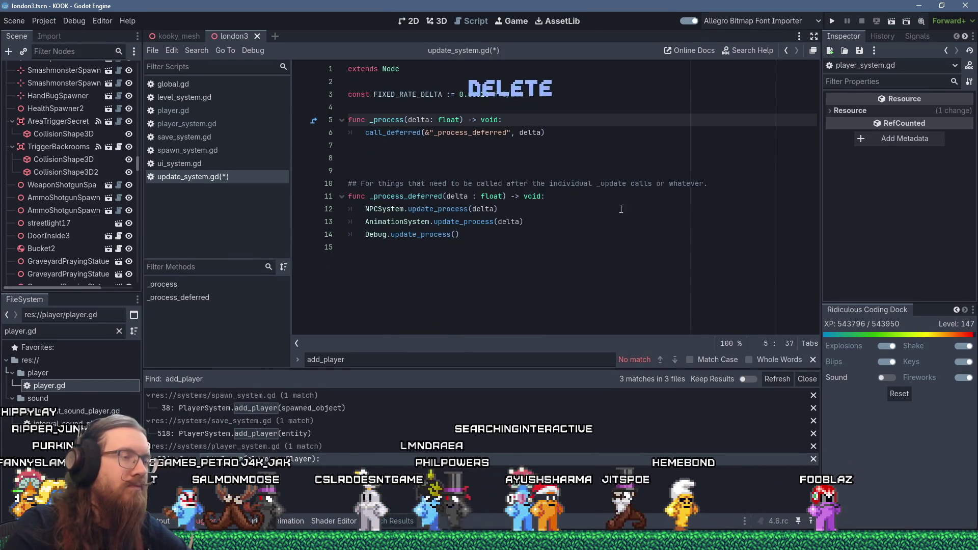
{"action": "left_click", "coordinate": [591, 199]}
{"action": "key", "text": "Return"}
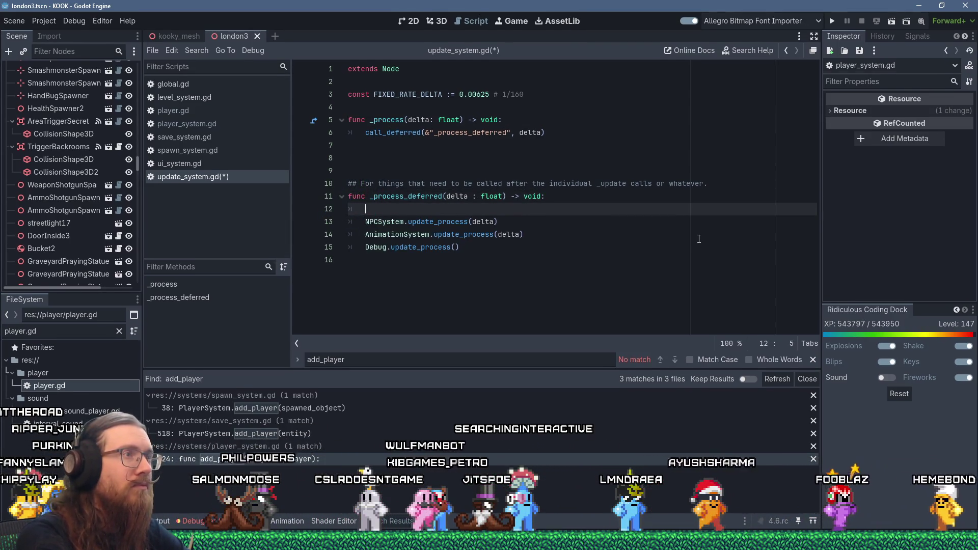
{"action": "key", "text": "Up"}
{"action": "key", "text": "Up"}
{"action": "key", "text": "Up"}
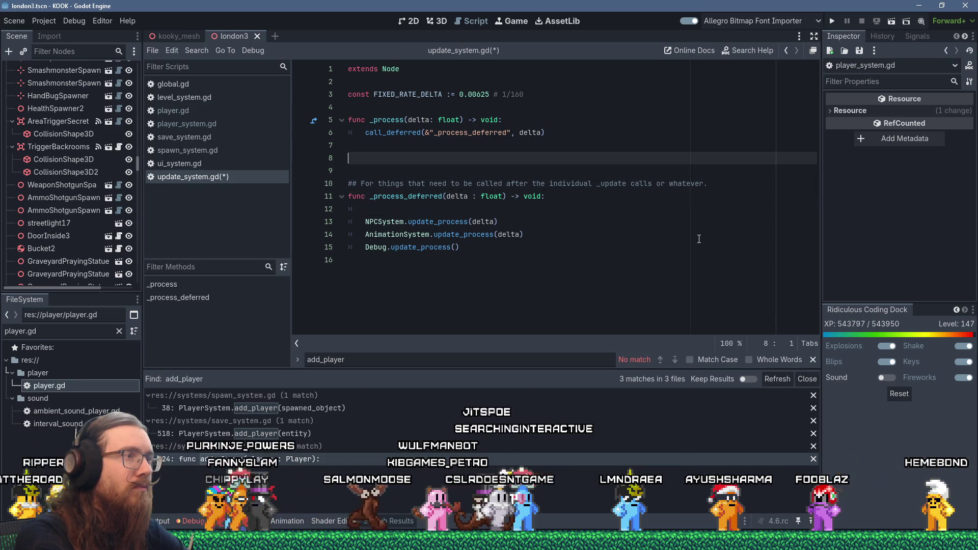
{"action": "key", "text": "Up"}
{"action": "key", "text": "Up"}
{"action": "key", "text": "Up"}
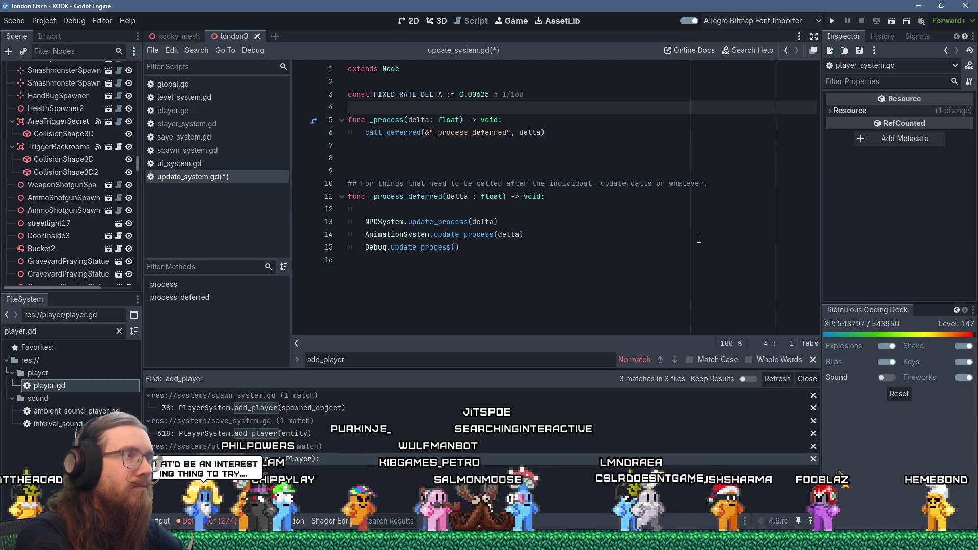
Step: Cut the fixed_delta_left declaration out of player.gd and save
{"action": "left_click", "coordinate": [178, 111]}
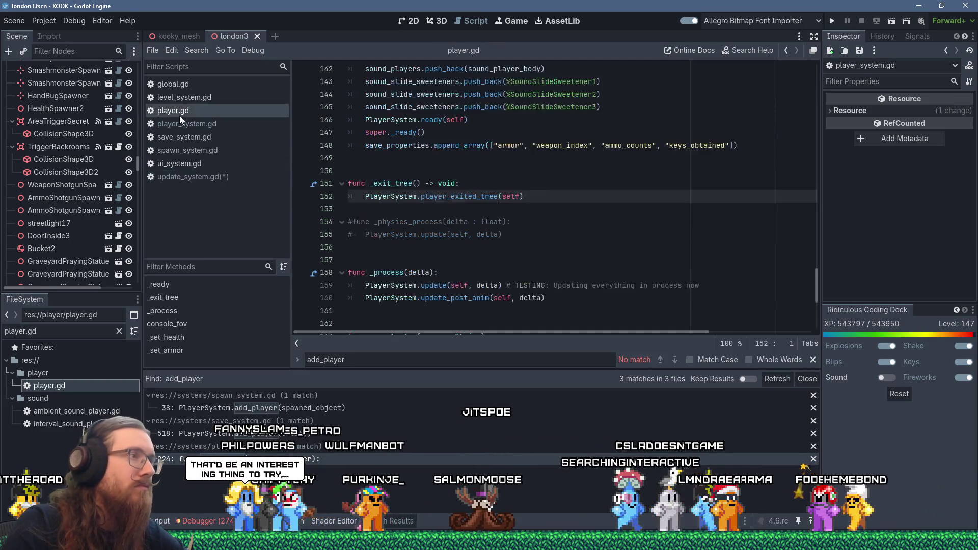
{"action": "mouse_move", "coordinate": [815, 295]}
{"action": "left_mouse_down"}
{"action": "mouse_move", "coordinate": [812, 103]}
{"action": "mouse_move", "coordinate": [788, 234]}
{"action": "left_mouse_up"}
{"action": "left_click_drag", "start_coordinate": [464, 184], "coordinate": [487, 171]}
{"action": "right_click", "coordinate": [502, 173]}
{"action": "left_click", "coordinate": [545, 230]}
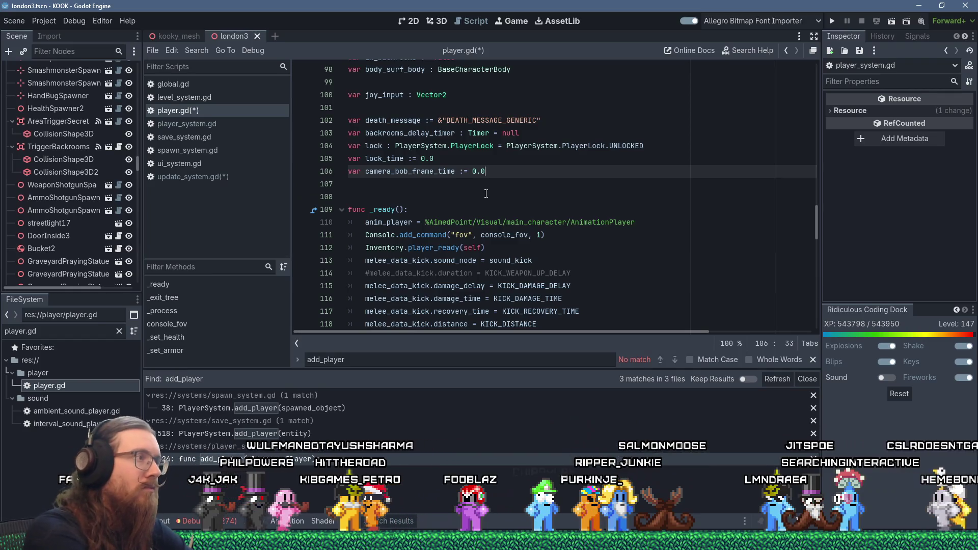
{"action": "key", "text": "ctrl+s"}
Step: Close all script tabs except update_system.gd
{"action": "left_click", "coordinate": [220, 178]}
{"action": "right_click", "coordinate": [218, 177]}
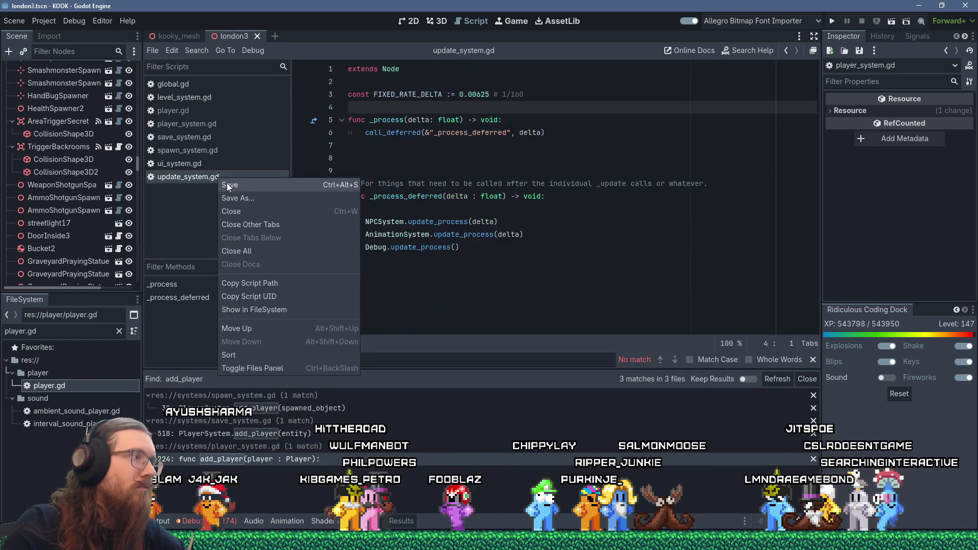
{"action": "left_click", "coordinate": [273, 230]}
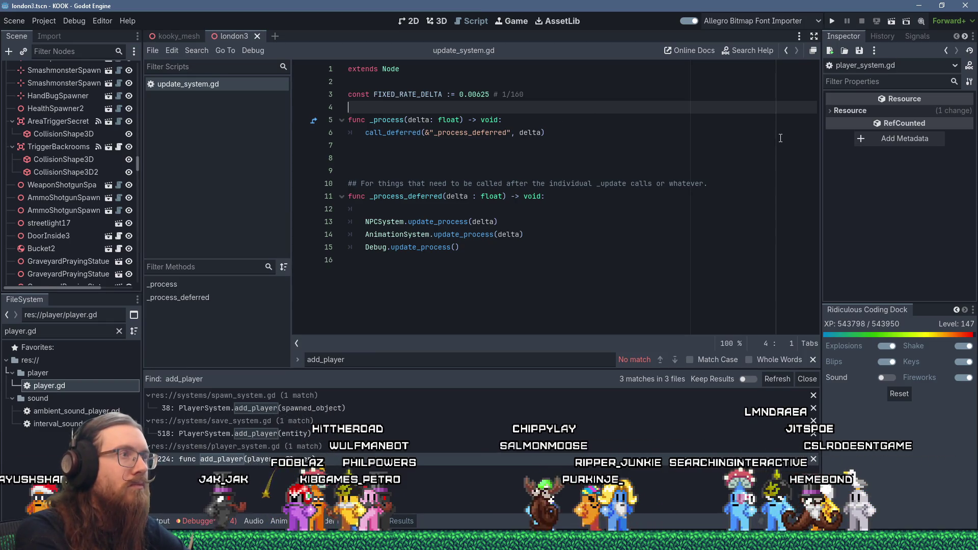
Step: Paste the fixed_delta_left variable below FIXED_RATE_DELTA and discard a half-written for loop
{"action": "key", "text": "Return"}
{"action": "key", "text": "shift+Insert"}
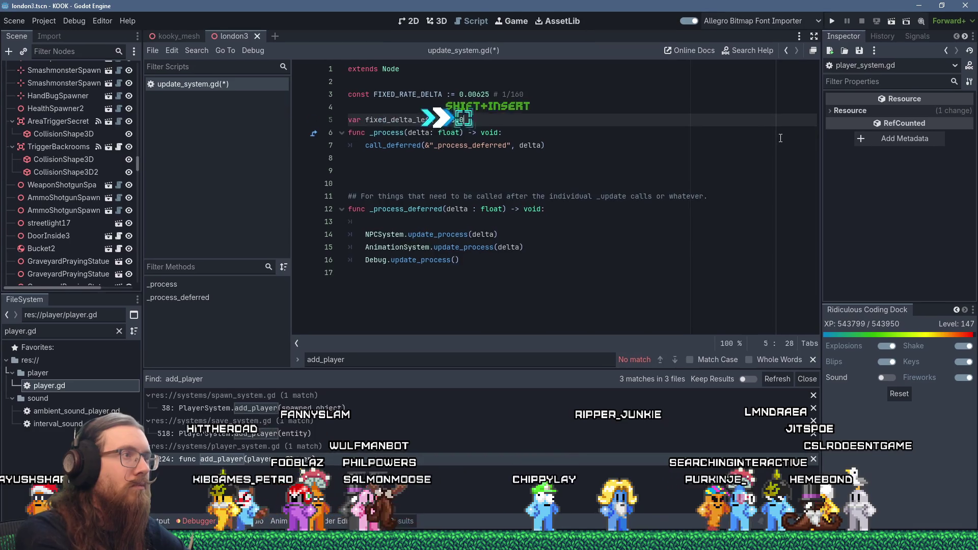
{"action": "key", "text": "Return"}
{"action": "key", "text": "Return"}
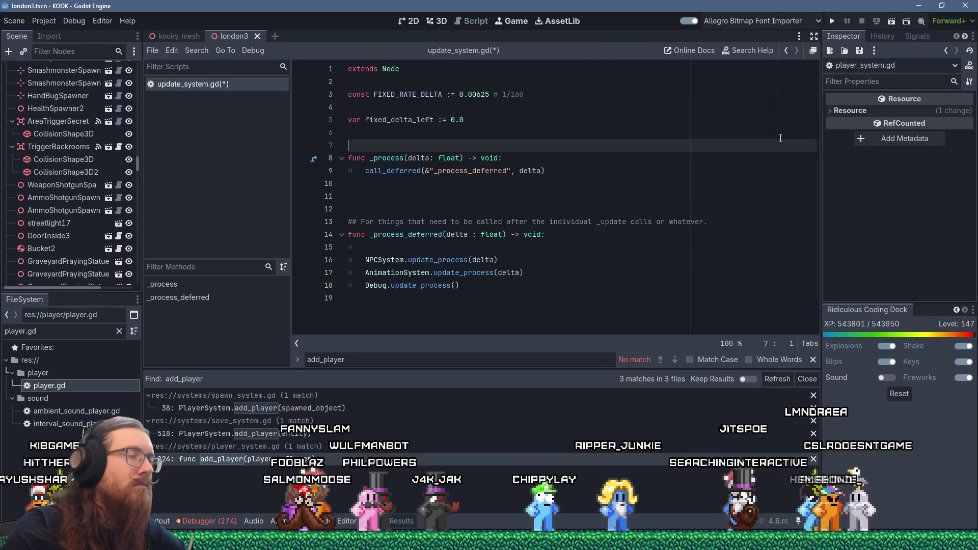
{"action": "left_click", "coordinate": [435, 248]}
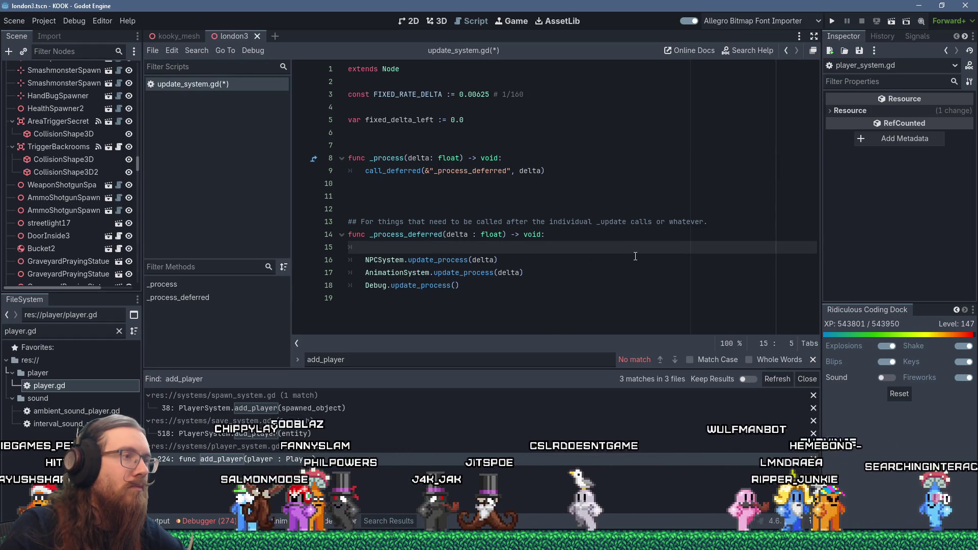
{"action": "type", "text": "for ("}
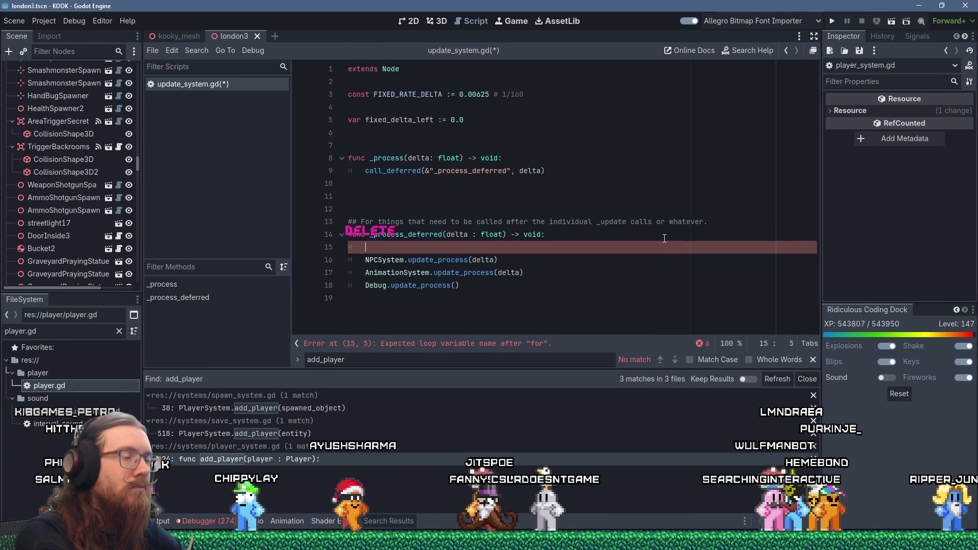
{"action": "key", "text": "Delete"}
Step: Declare var updated_last_frame := false below fixed_delta_left
{"action": "key", "text": "Up"}
{"action": "key", "text": "Up"}
{"action": "key", "text": "Up"}
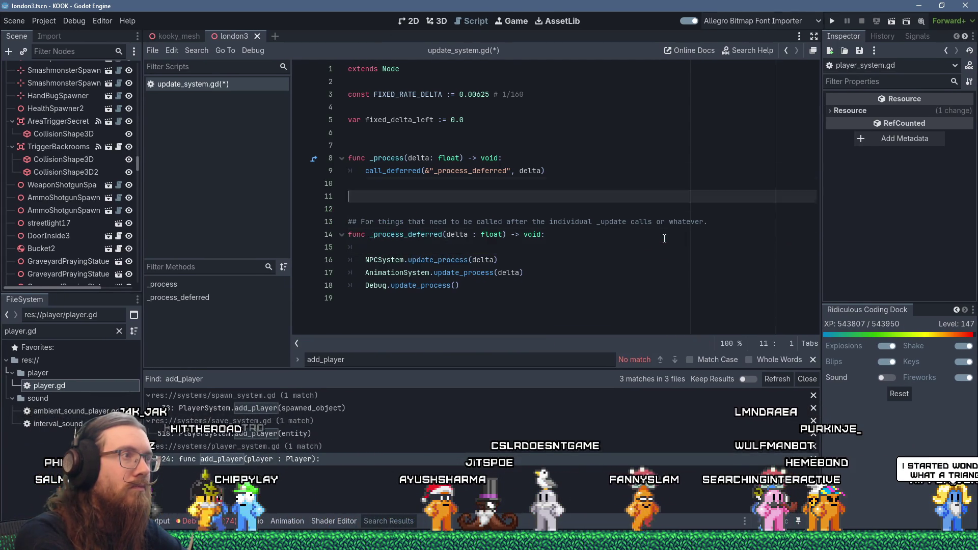
{"action": "key", "text": "Return"}
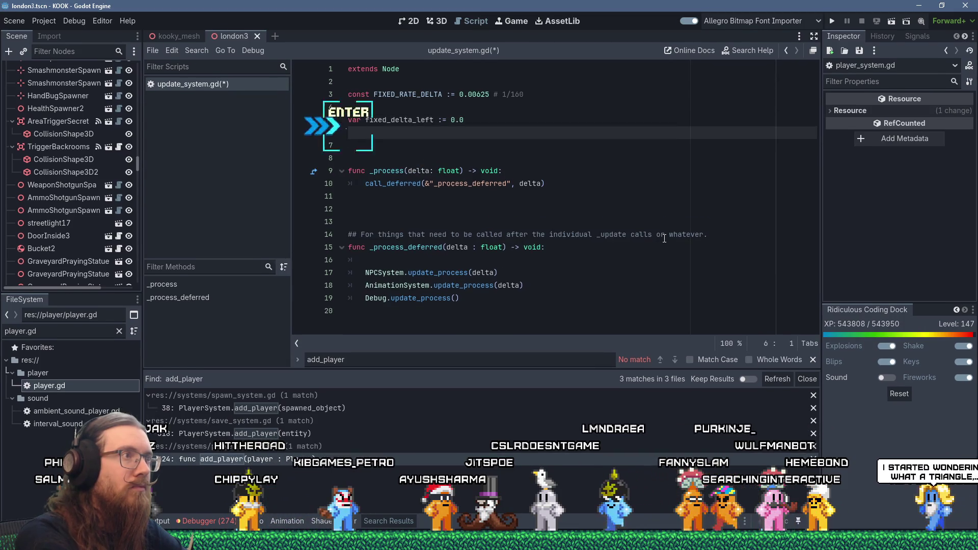
{"action": "type", "text": "var updated_last_frame:"}
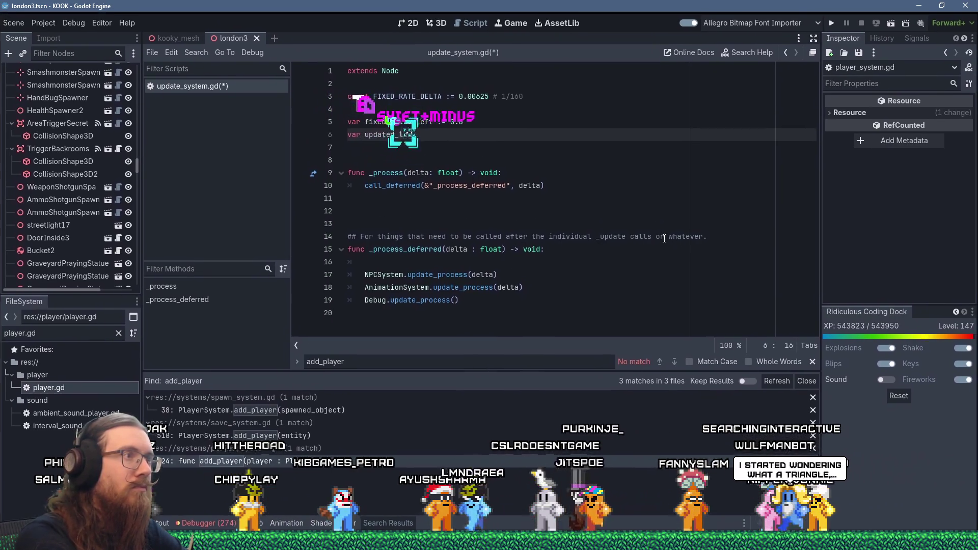
{"action": "key", "text": "BackSpace"}
{"action": "type", "text": ":= false"}
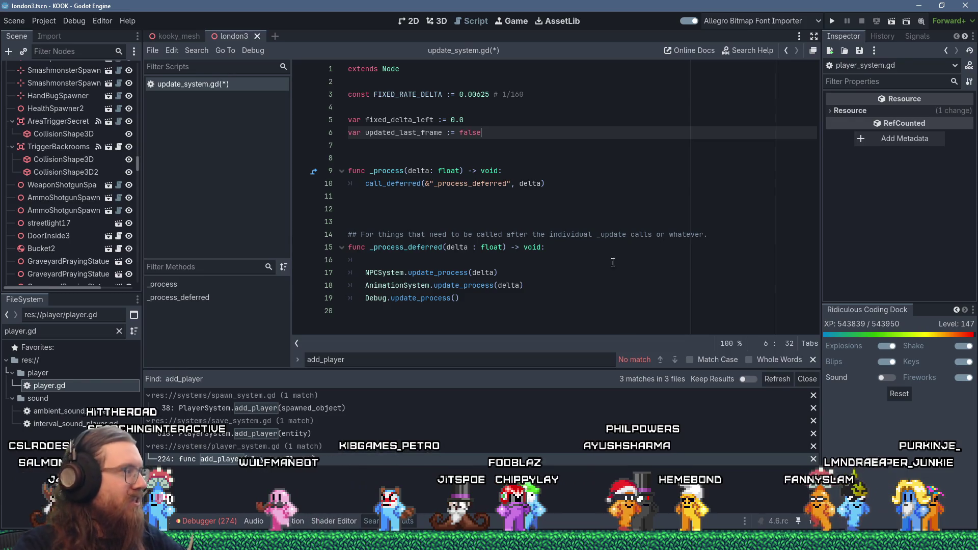
{"action": "left_click", "coordinate": [486, 213]}
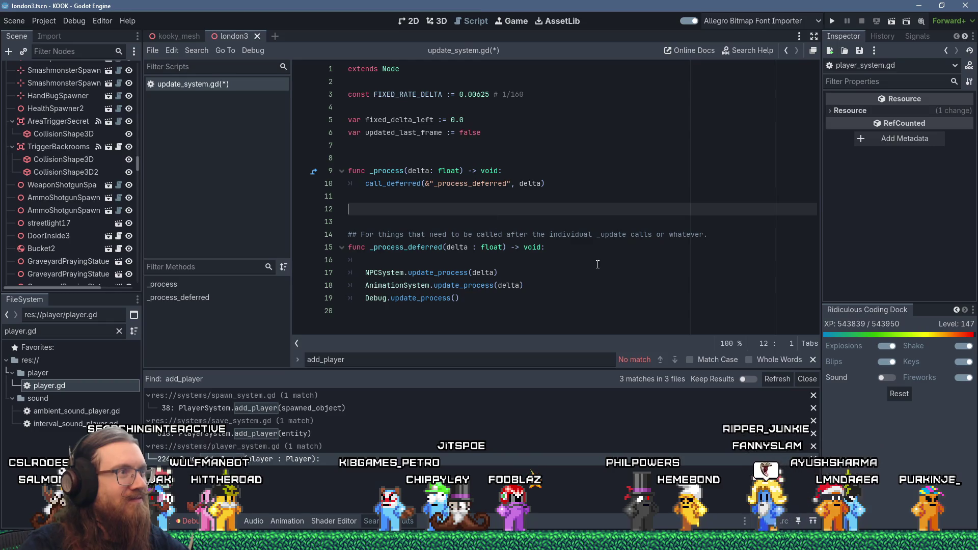
Step: Remove the extra blank line and replace the for loop with a while loop
{"action": "key", "text": "Delete"}
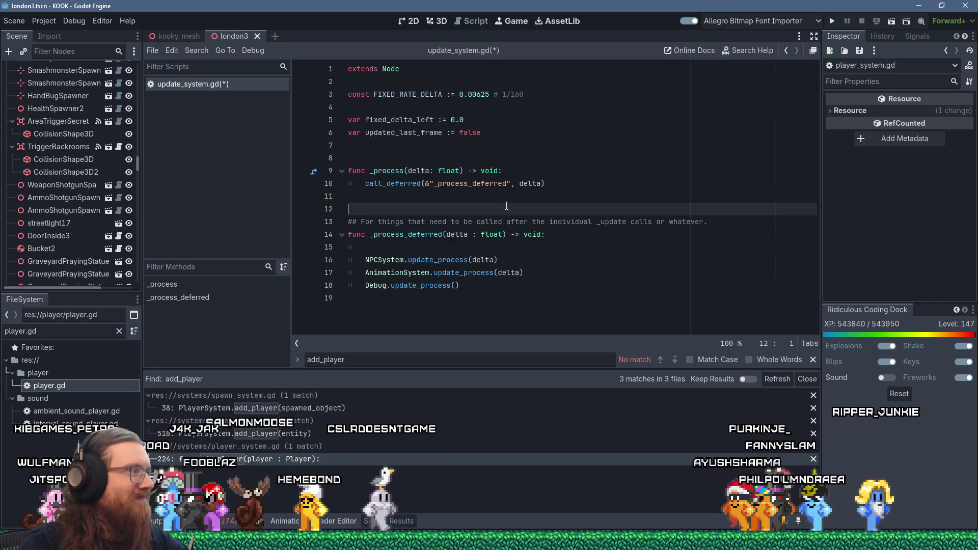
{"action": "left_click", "coordinate": [572, 247]}
{"action": "type", "text": "for ()"}
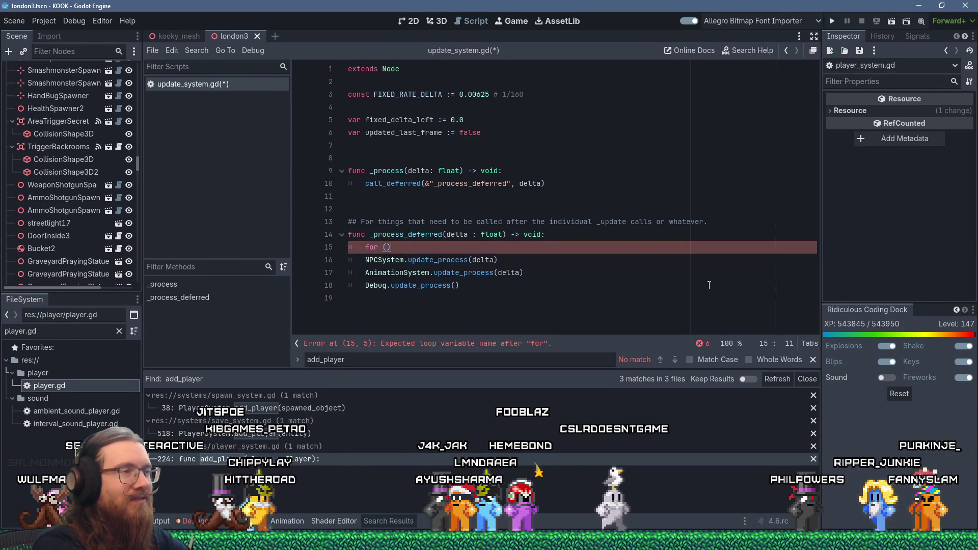
{"action": "key", "text": "BackSpace"}
{"action": "key", "text": "BackSpace"}
{"action": "key", "text": "BackSpace"}
{"action": "type", "text": "while"}
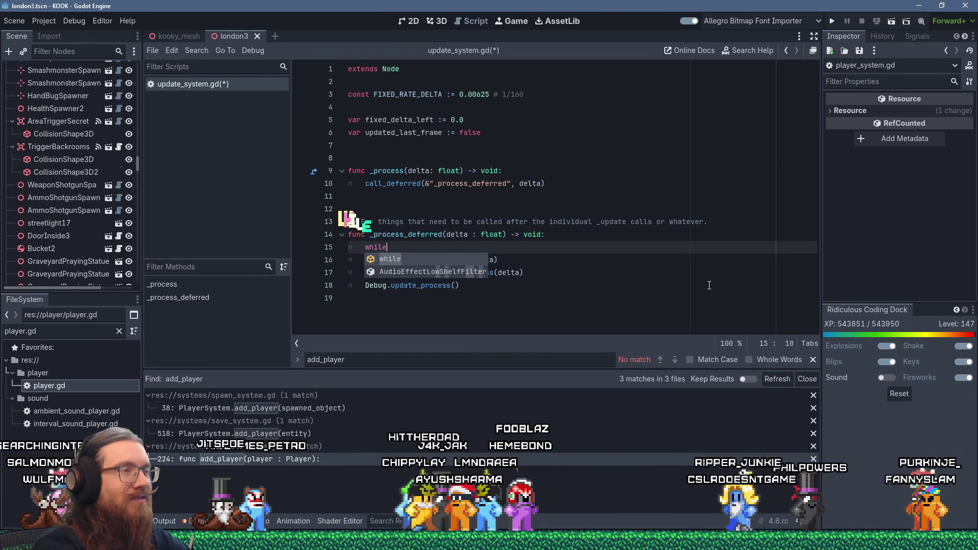
{"action": "type", "text": " ("}
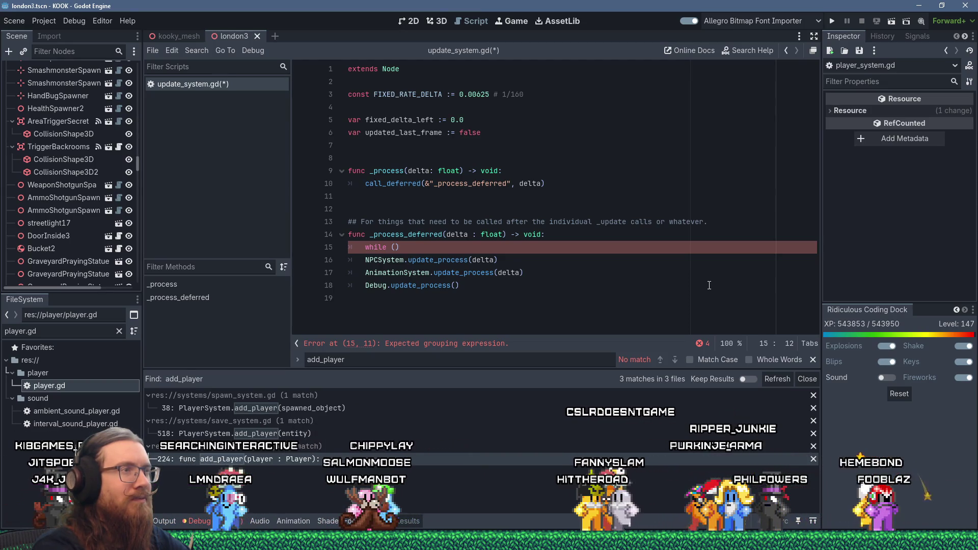
Step: Declare var updated_fixed_step_this_frame := false at the top of _process_deferred
{"action": "key", "text": "Up"}
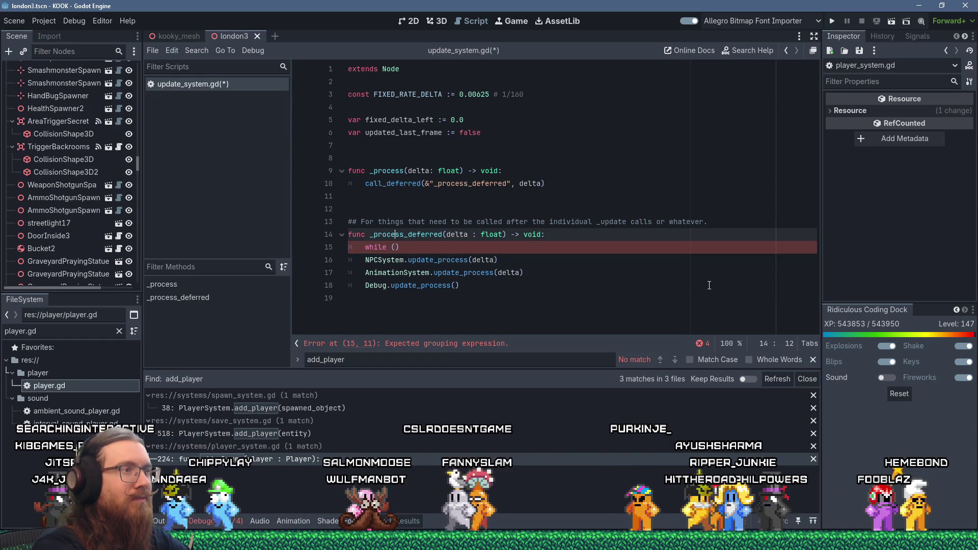
{"action": "key", "text": "Return"}
{"action": "type", "text": "var updated_fi"}
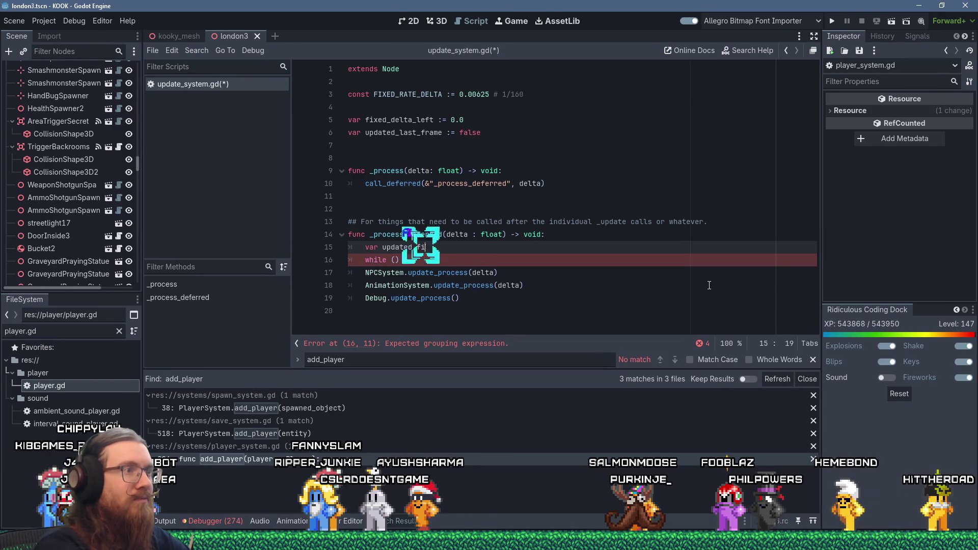
{"action": "type", "text": "xed_step_this_"}
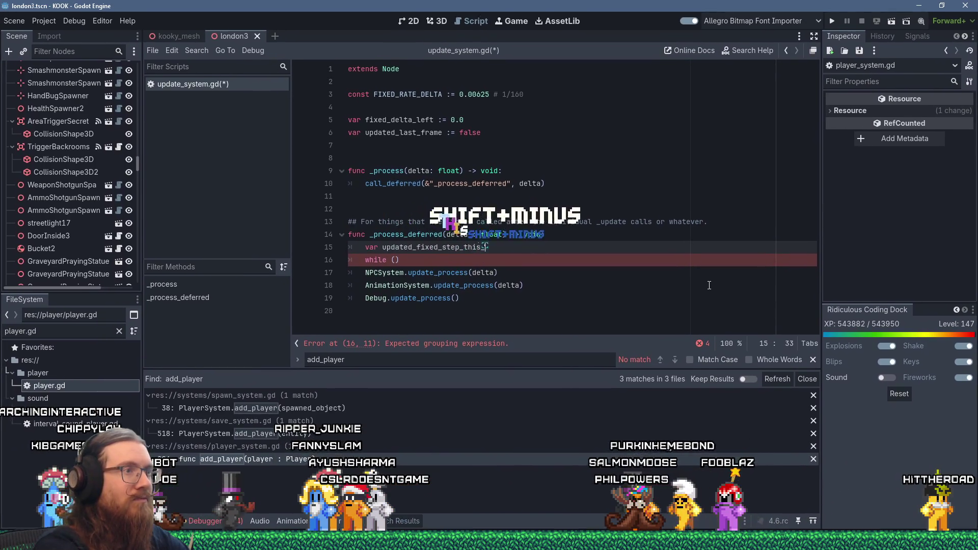
{"action": "type", "text": "frame := false"}
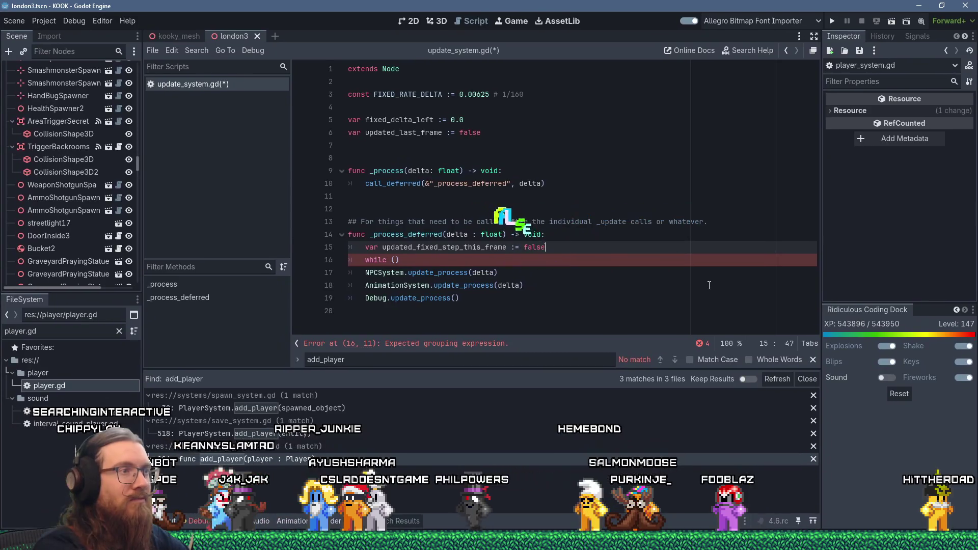
{"action": "key", "text": "Down"}
{"action": "key", "text": "Left"}
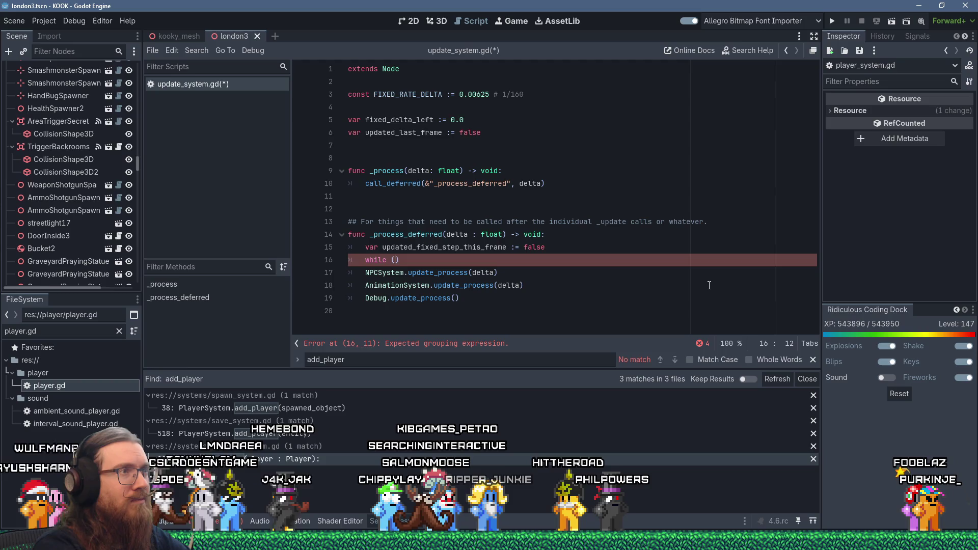
{"action": "type", "text": "fixed"}
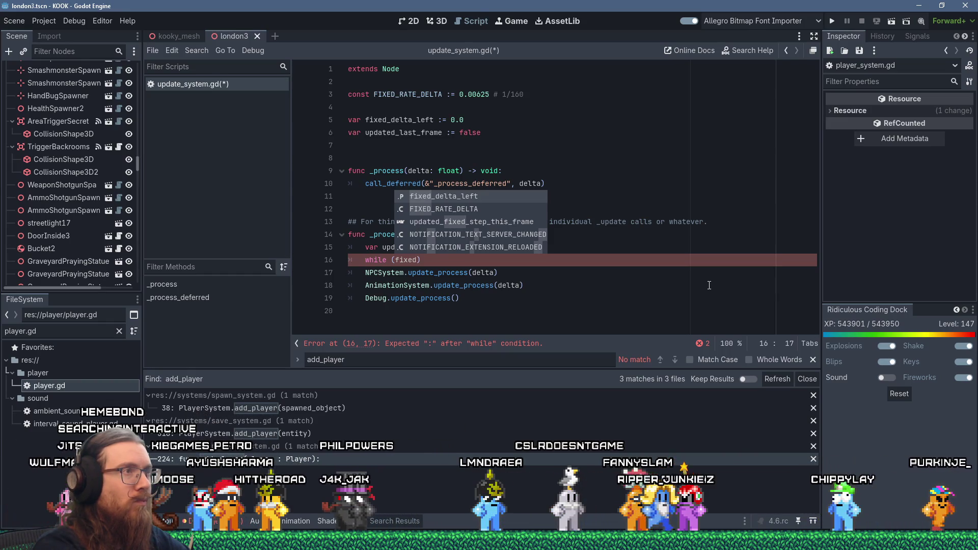
{"action": "type", "text": "_"}
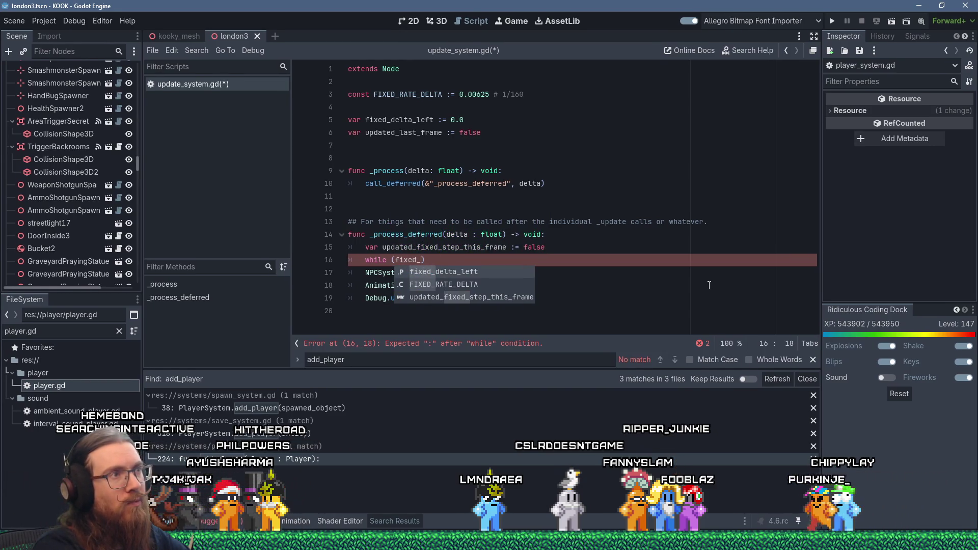
{"action": "type", "text": "delta"}
{"action": "key", "text": "Escape"}
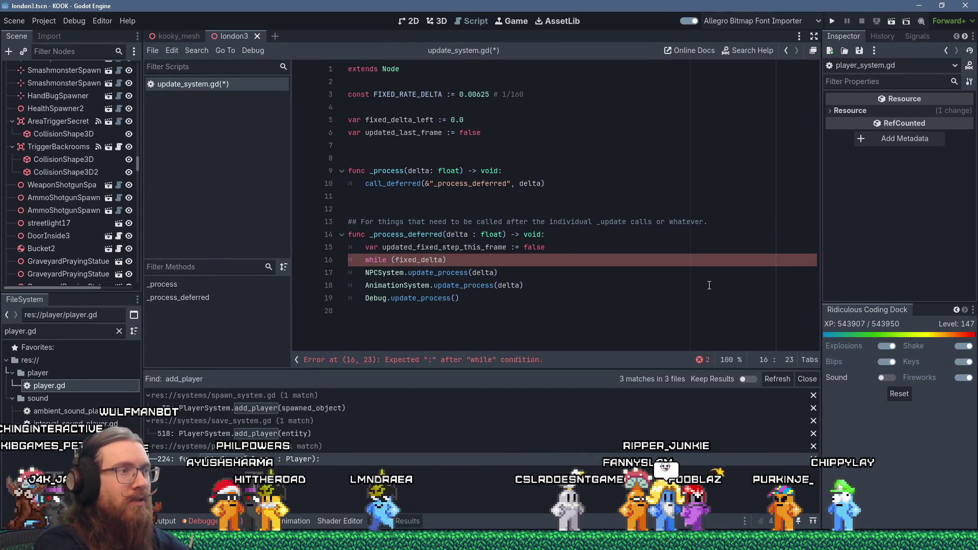
Step: Add fixed_delta_left += delta above the loop and condition it on fixed_delta_left > FIXED_RATE_DELTA * 0.5
{"action": "key", "text": "ctrl+shift+Return"}
{"action": "type", "text": "fixed_delt"}
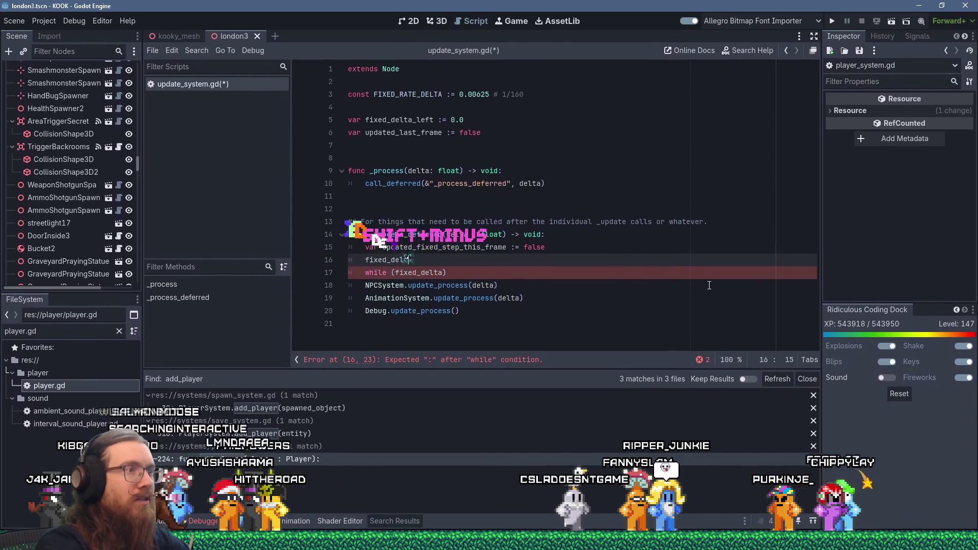
{"action": "type", "text": "a_left += "}
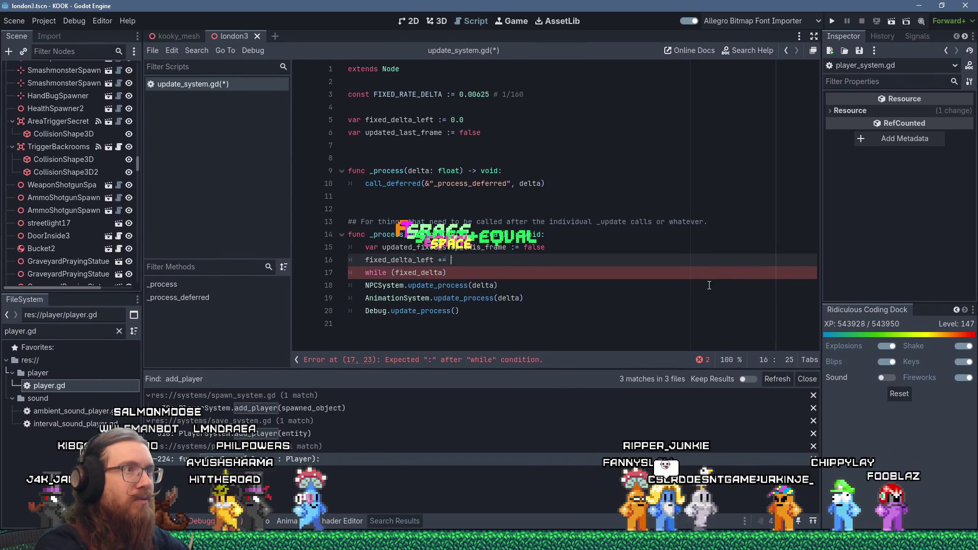
{"action": "type", "text": "delta"}
{"action": "key", "text": "Return"}
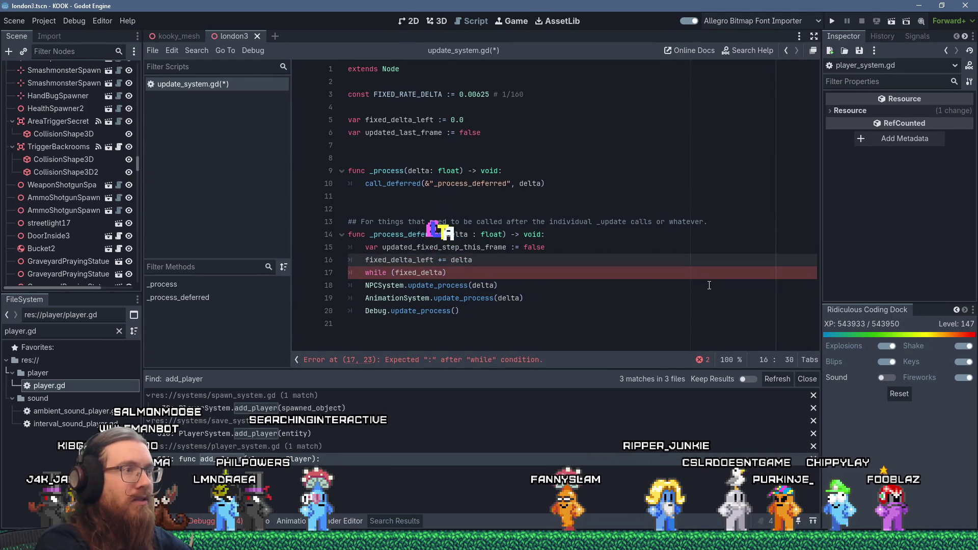
{"action": "key", "text": "Down"}
{"action": "key", "text": "Left"}
{"action": "type", "text": "_left <"}
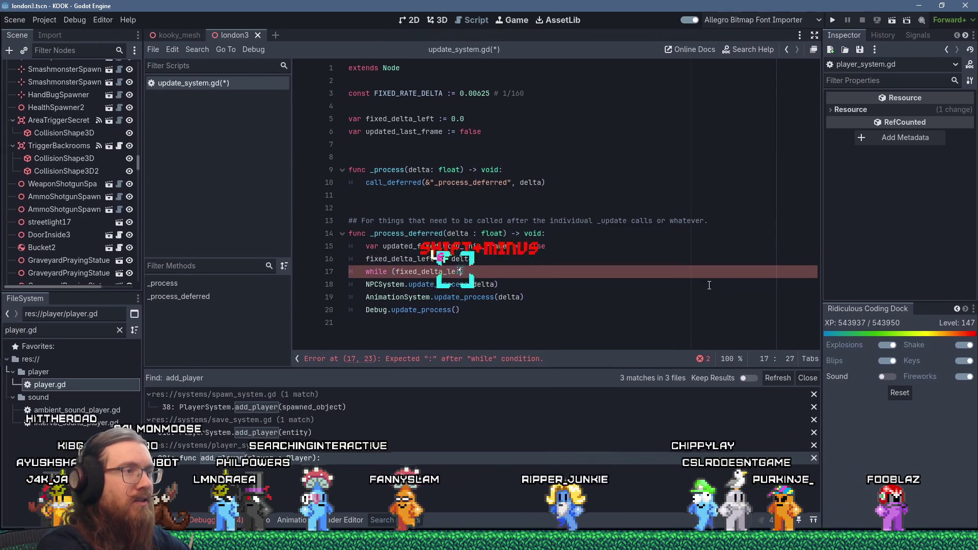
{"action": "key", "text": "BackSpace"}
{"action": "type", "text": ">"}
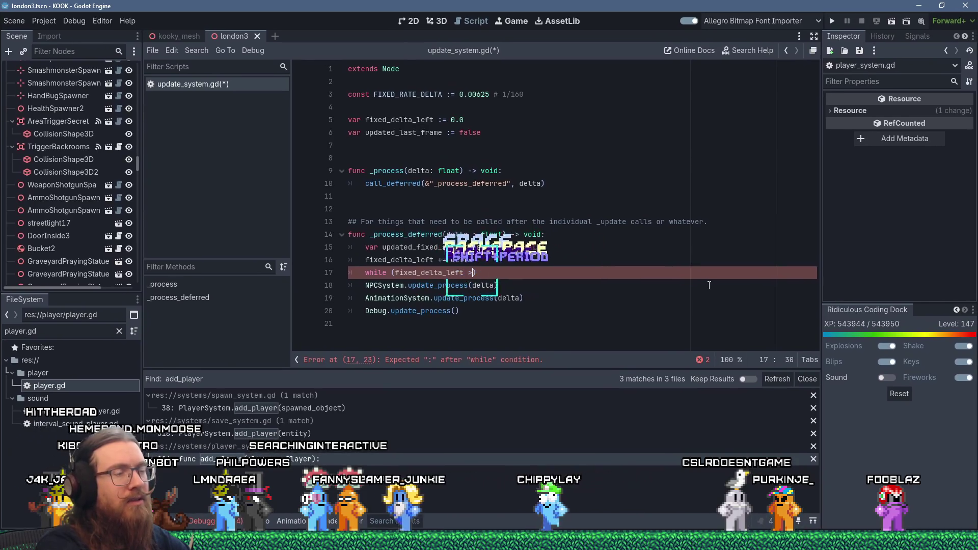
{"action": "type", "text": " FIXED"}
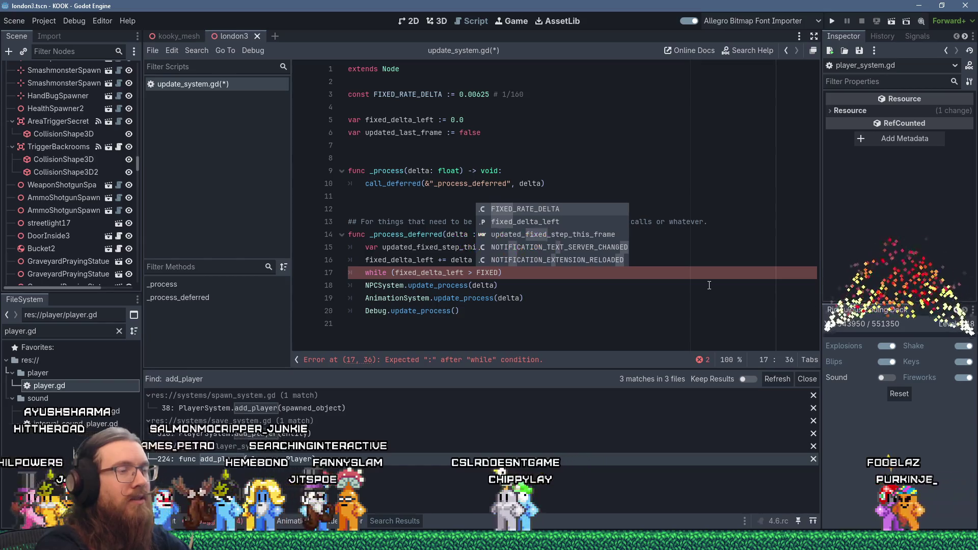
{"action": "key", "text": "Return"}
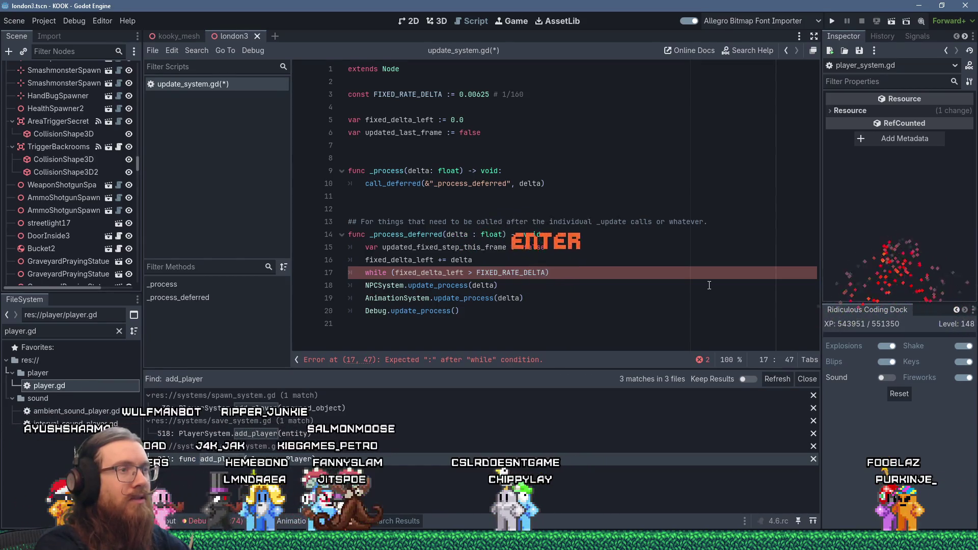
{"action": "type", "text": "* 0.5"}
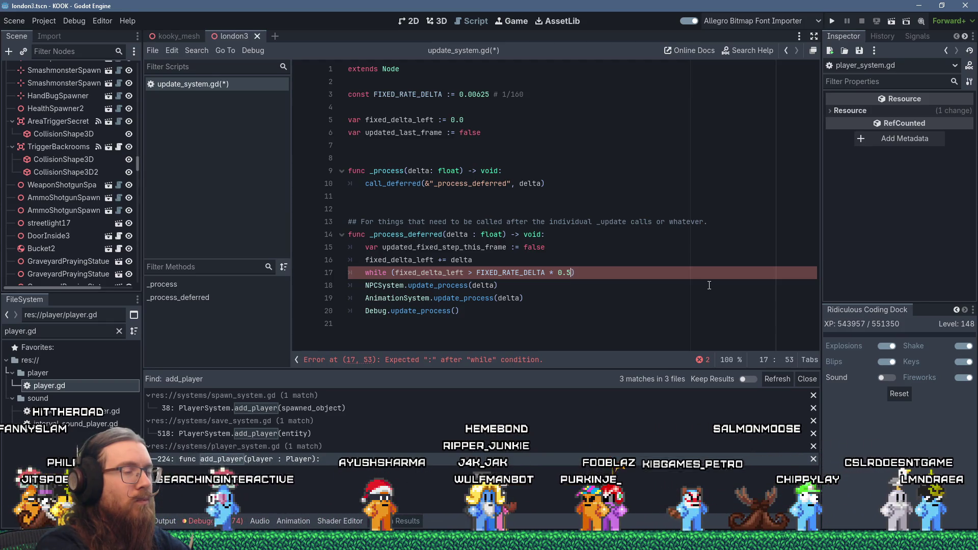
Step: Check the FIXED_RATE_DELTA * 0.5 while condition, then switch to Discord's your-projects channel
{"action": "key", "text": "Left"}
{"action": "key", "text": "Left"}
{"action": "key", "text": "Left"}
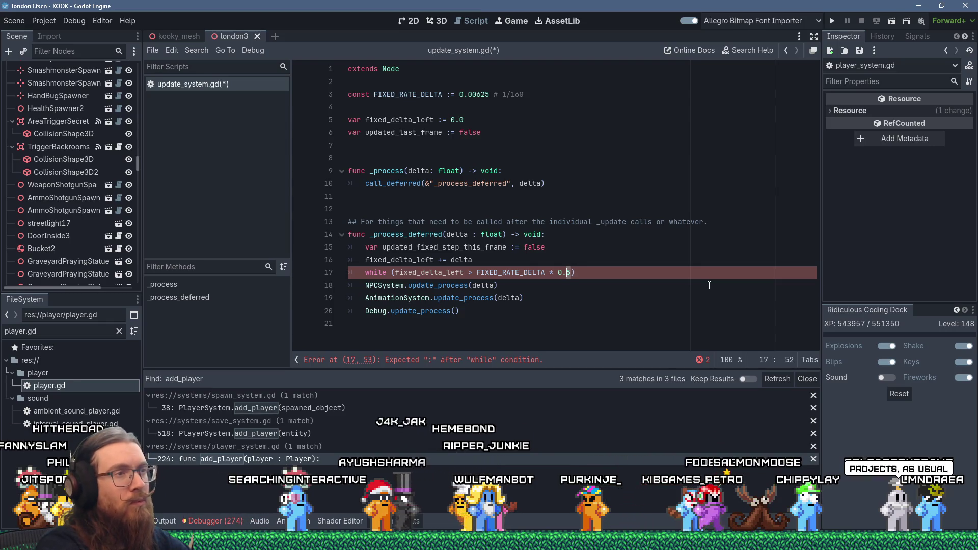
{"action": "key", "text": "ctrl+shift+Left"}
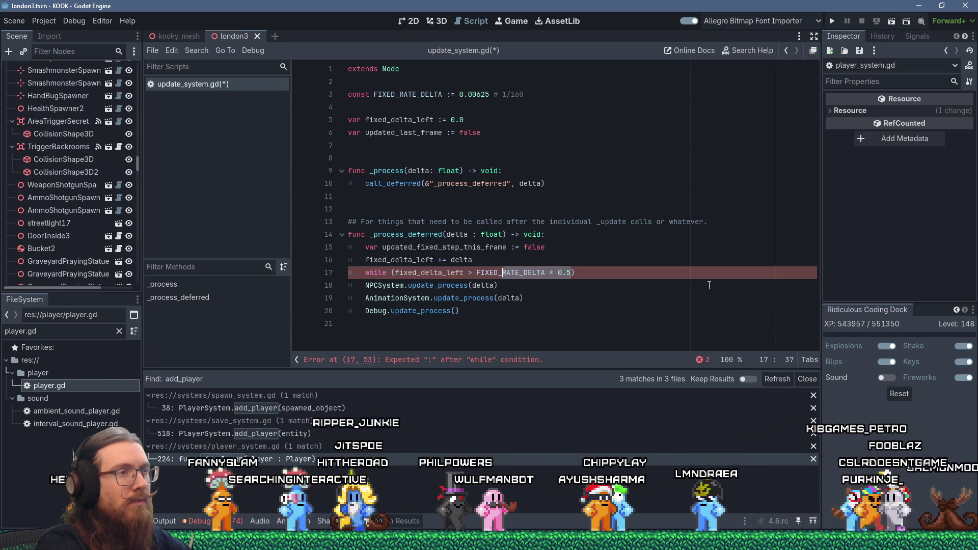
{"action": "key", "text": "Right"}
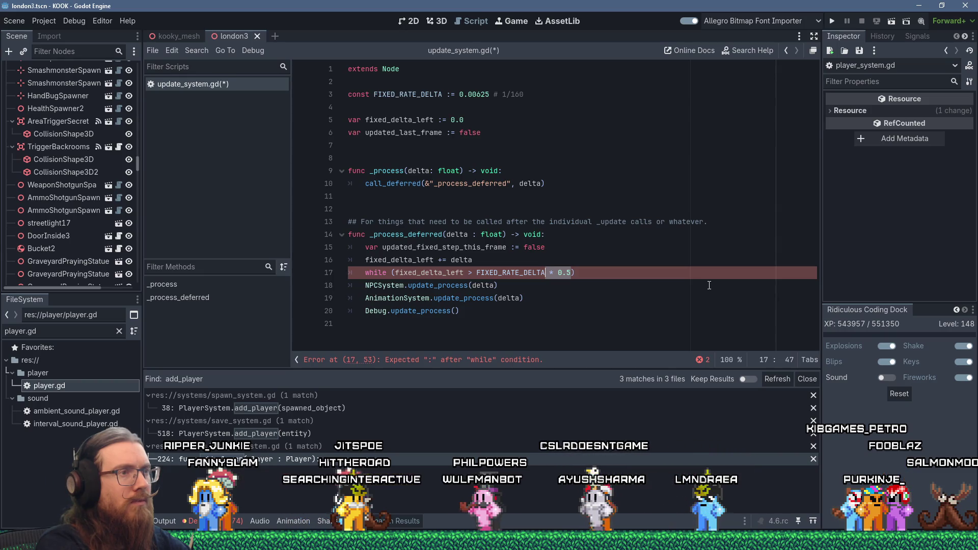
{"action": "key", "text": "End"}
{"action": "key", "text": "Left"}
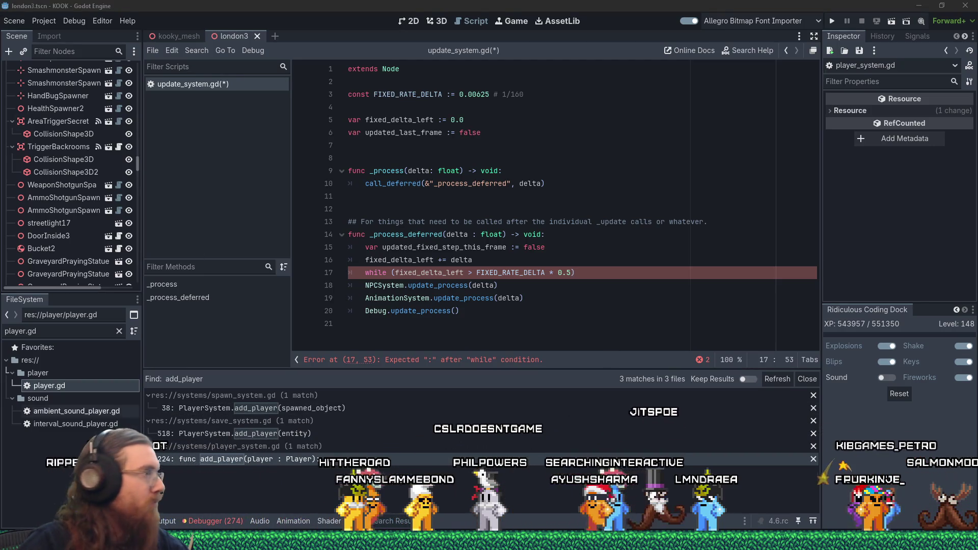
{"action": "key", "text": "alt+Tab"}
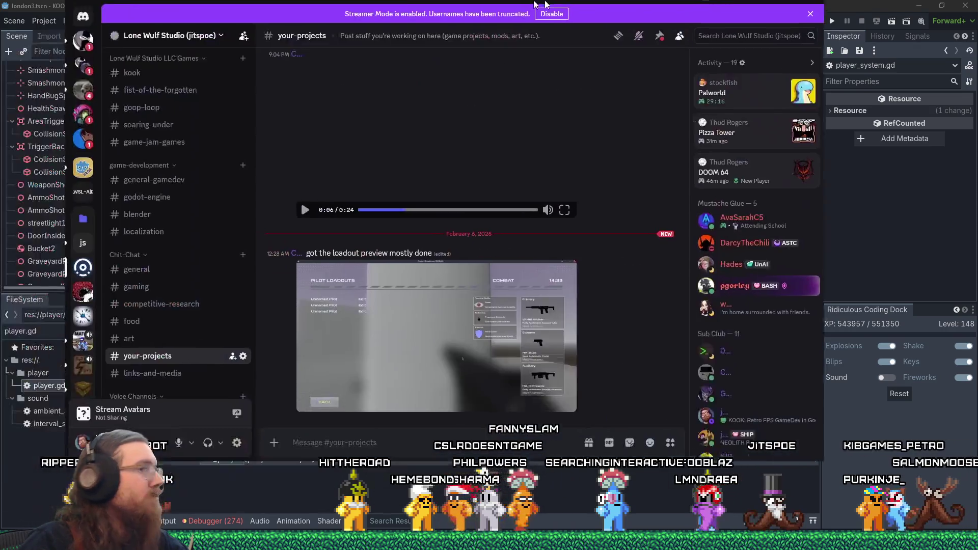
{"action": "left_click", "coordinate": [486, 349]}
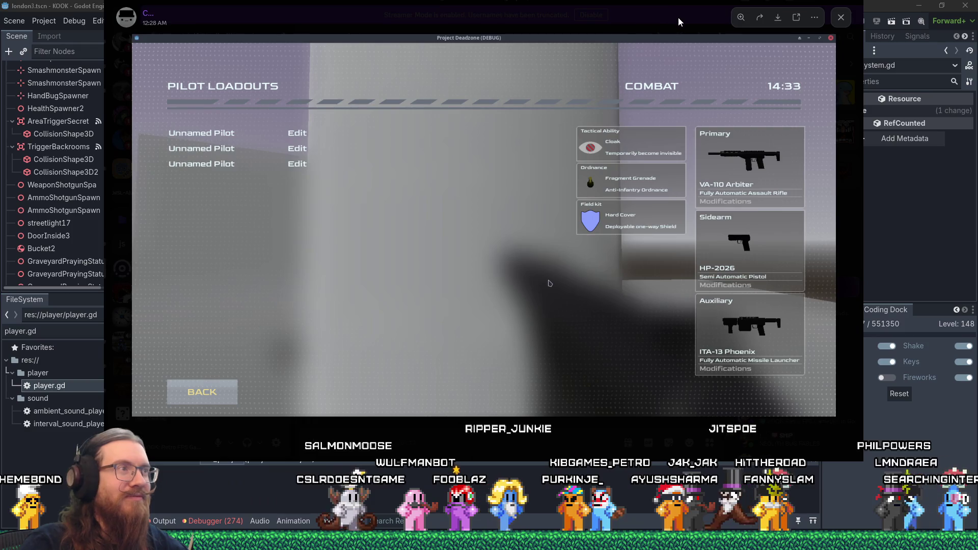
{"action": "key", "text": "Escape"}
{"action": "key", "text": "alt+Tab"}
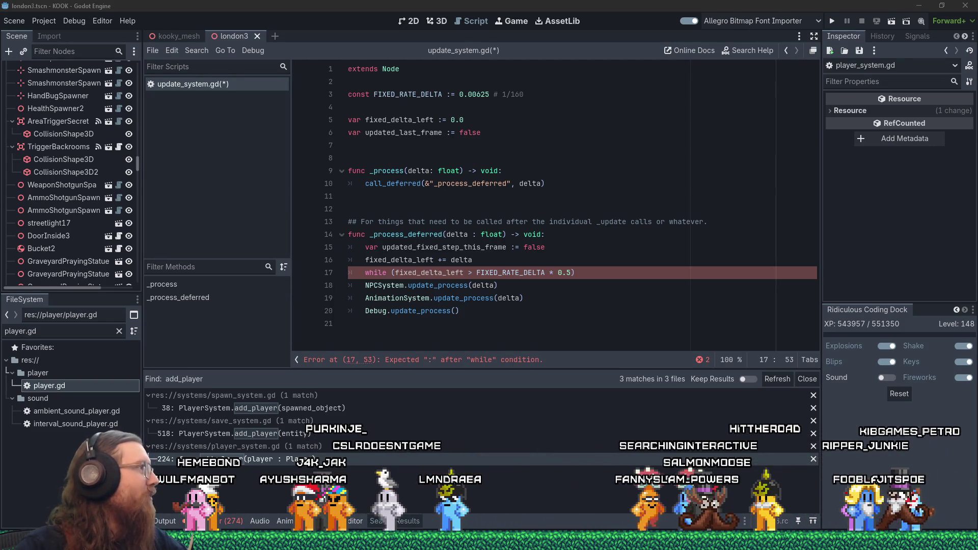
{"action": "left_click", "coordinate": [431, 304]}
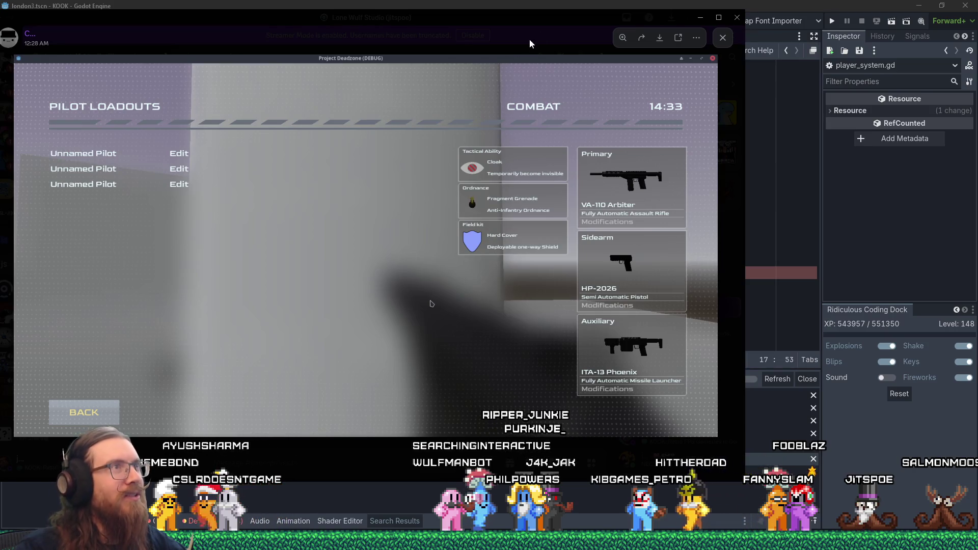
{"action": "key", "text": "alt+Tab"}
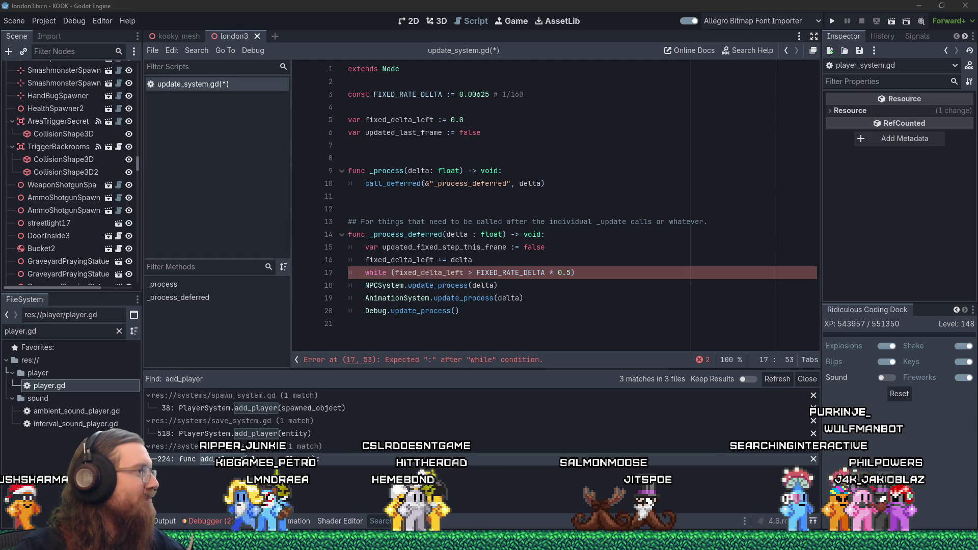
Step: Change the loop to while (true): with an inner if (fixed_delta_left < FIXED_RATE_DELTA): check
{"action": "key", "text": "End"}
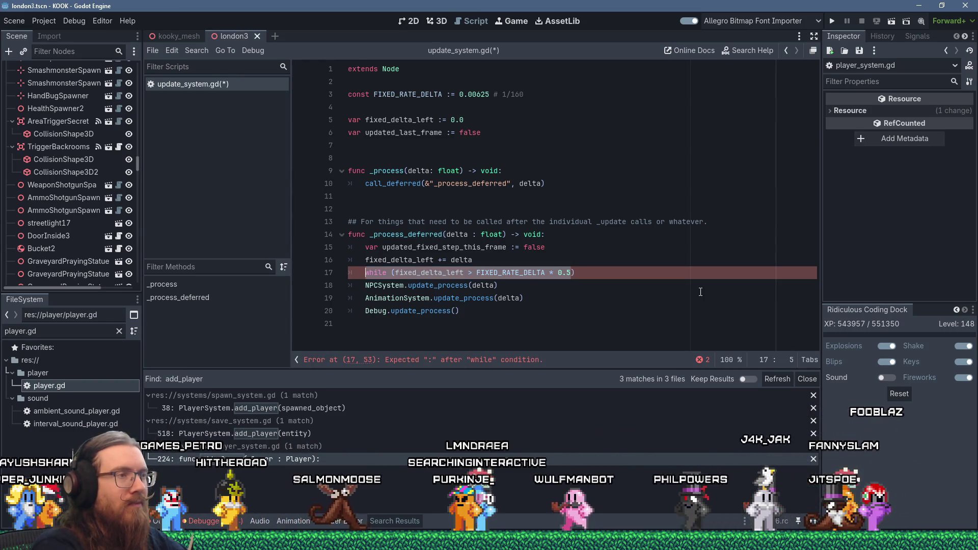
{"action": "key", "text": "ctrl+Left"}
{"action": "key", "text": "ctrl+Left"}
{"action": "key", "text": "ctrl+Left"}
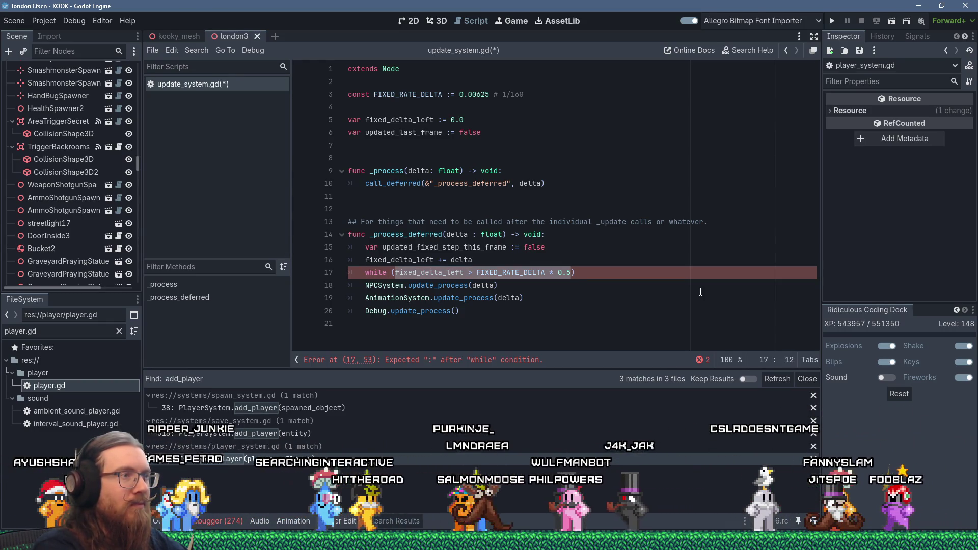
{"action": "type", "text": "true):"}
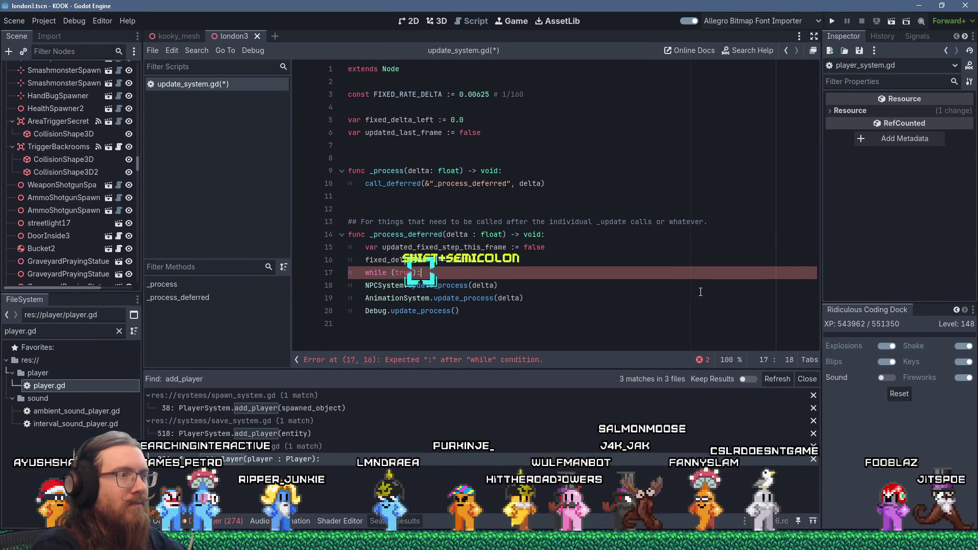
{"action": "key", "text": "Return"}
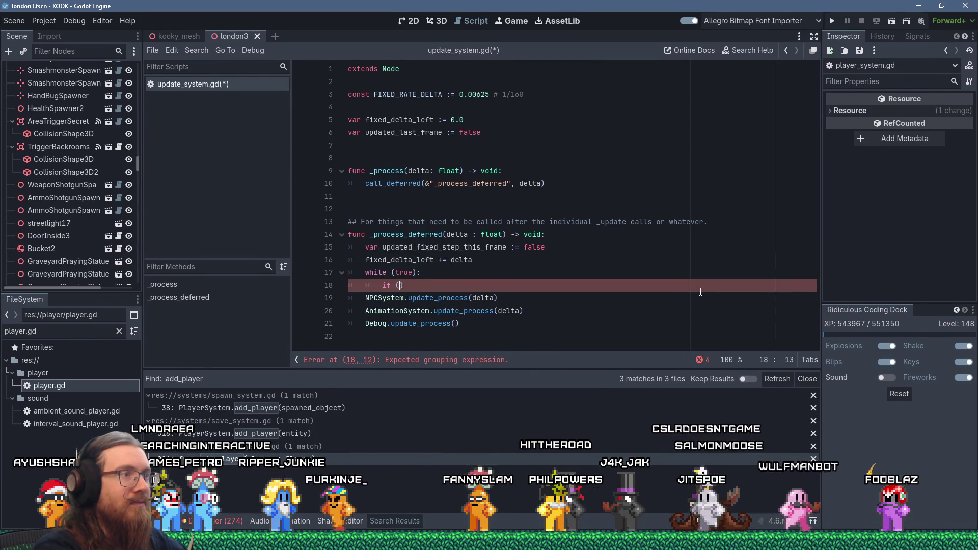
{"action": "type", "text": "fixed_delta"}
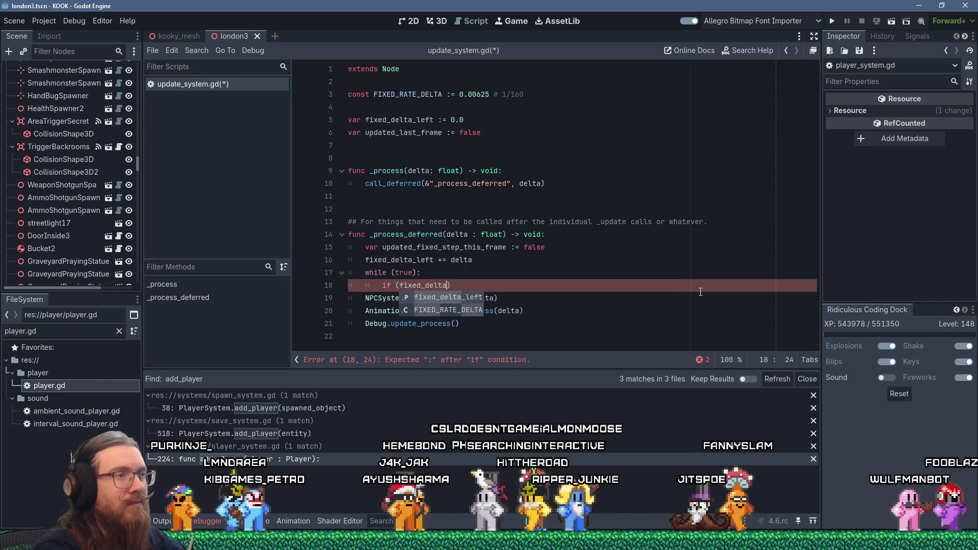
{"action": "type", "text": "_left "}
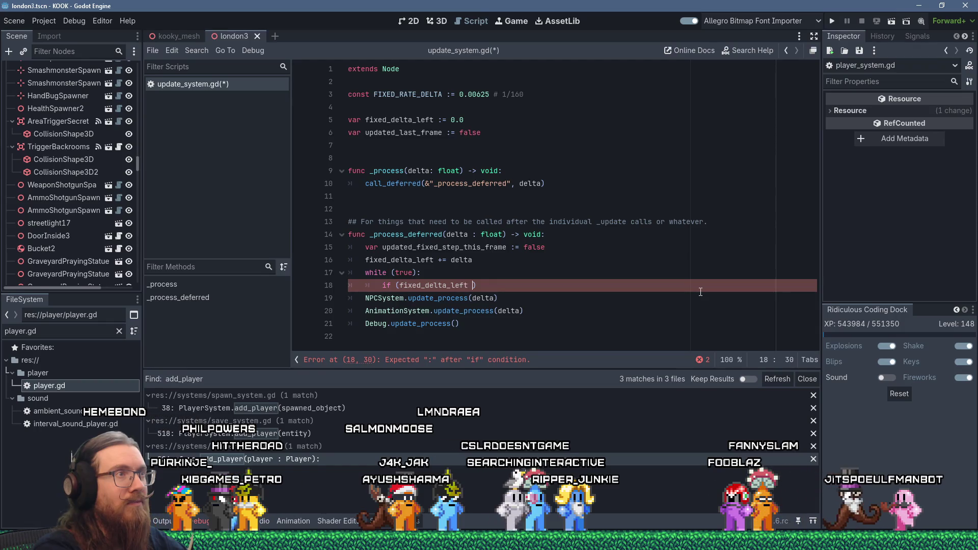
{"action": "type", "text": "< FIXED"}
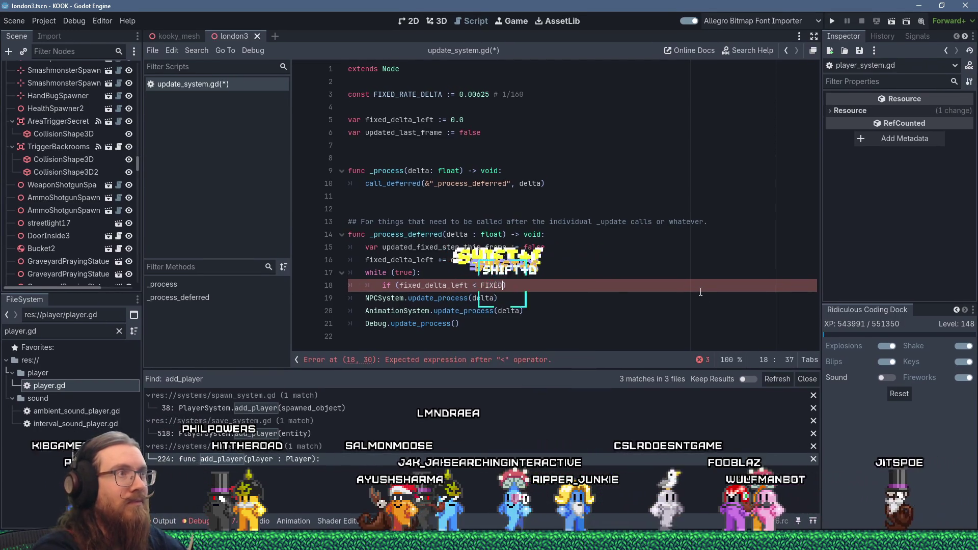
{"action": "type", "text": "_RATE"}
{"action": "key", "text": "Return"}
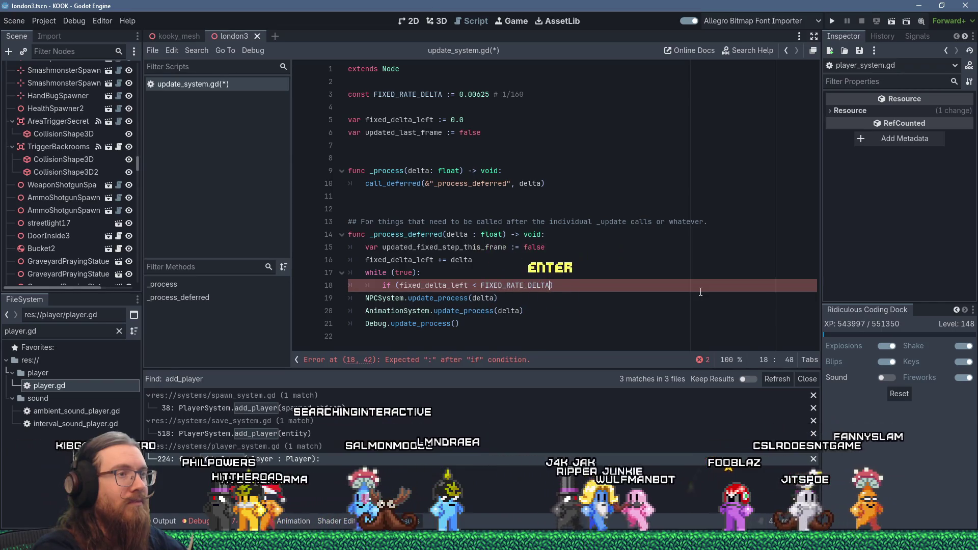
{"action": "type", "text": ":"}
{"action": "key", "text": "Return"}
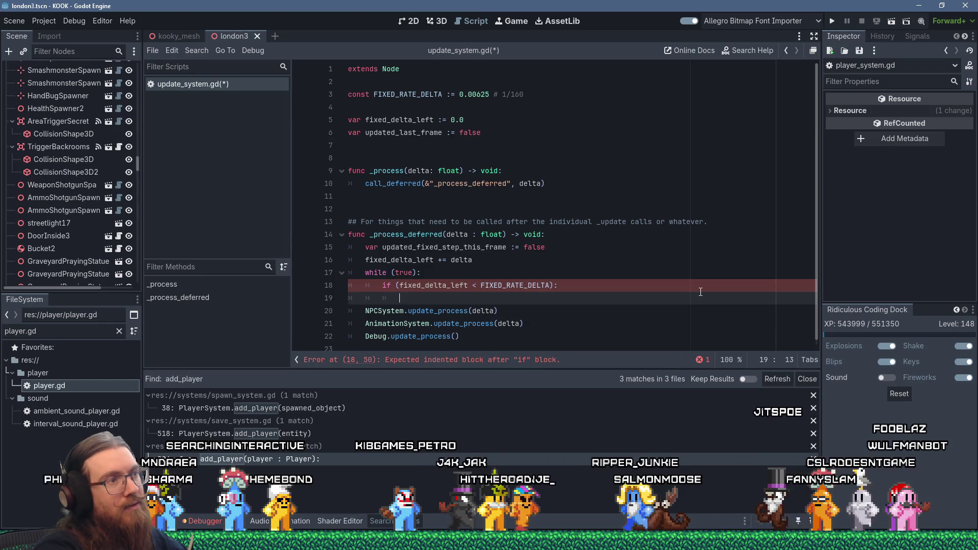
Step: Change the inner check to fixed_delta_left <= and start its body
{"action": "type", "text": "if ("}
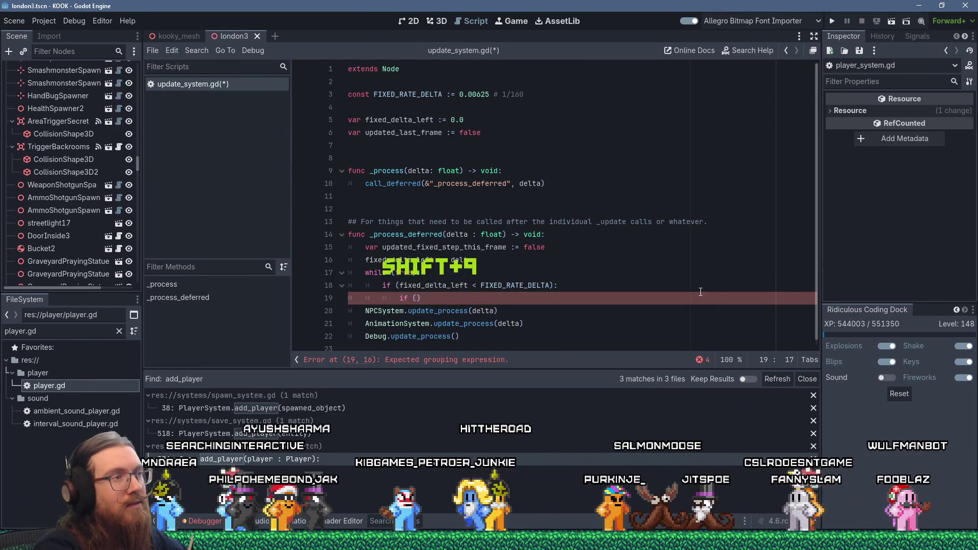
{"action": "type", "text": "fixed_delta"}
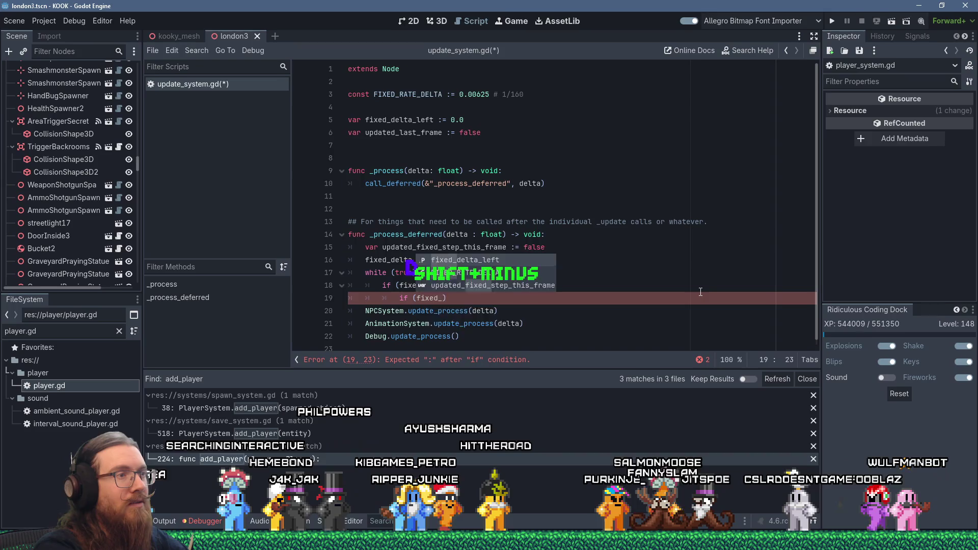
{"action": "type", "text": "_left "}
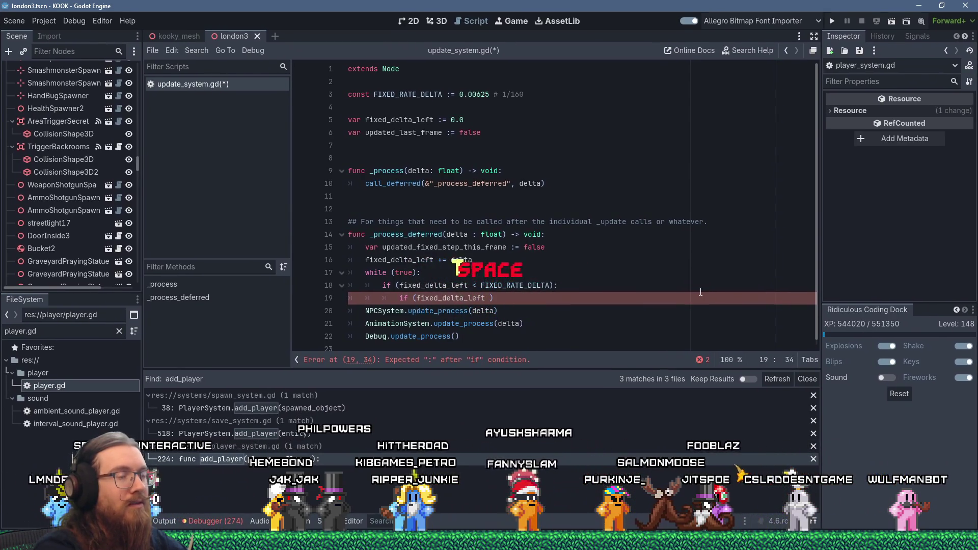
{"action": "type", "text": "<= 0.0"}
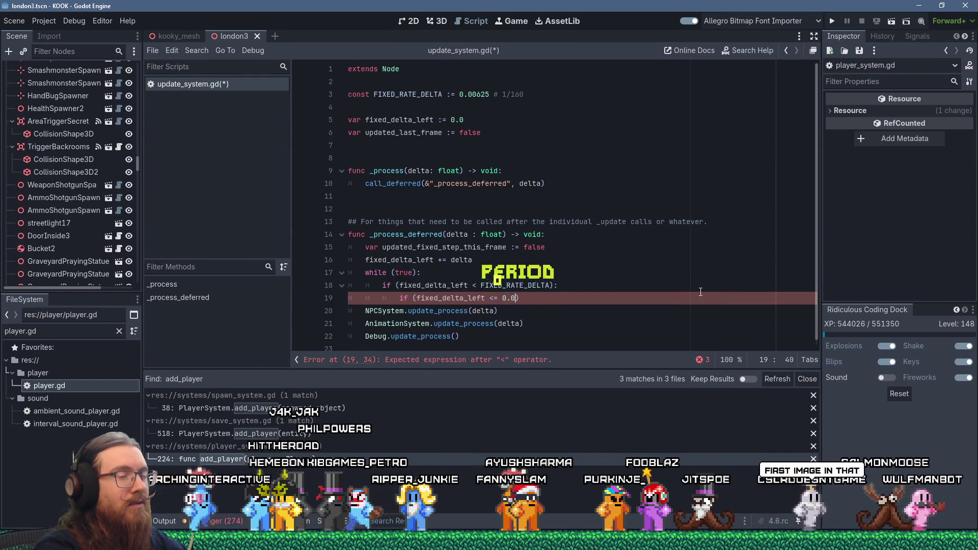
{"action": "type", "text": " :"}
{"action": "key", "text": "Return"}
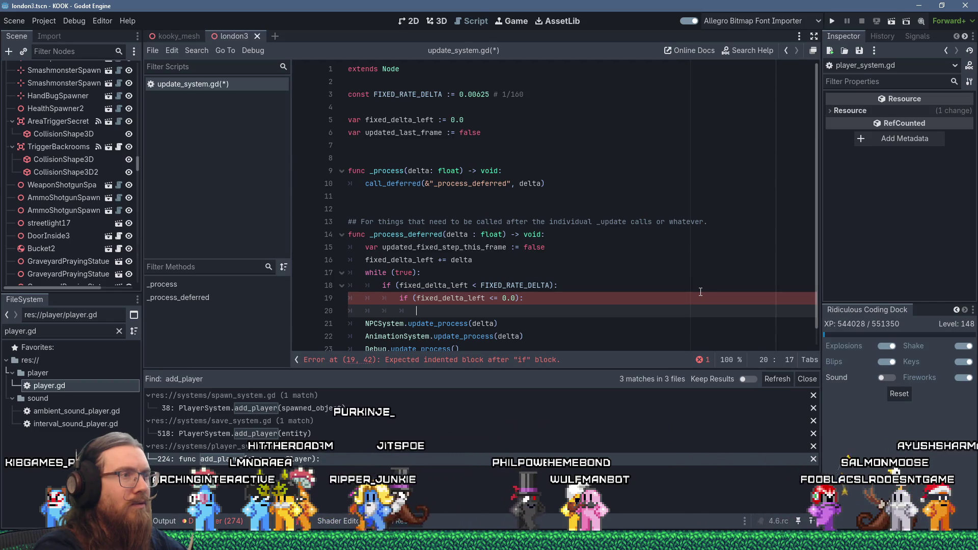
{"action": "key", "text": "Up"}
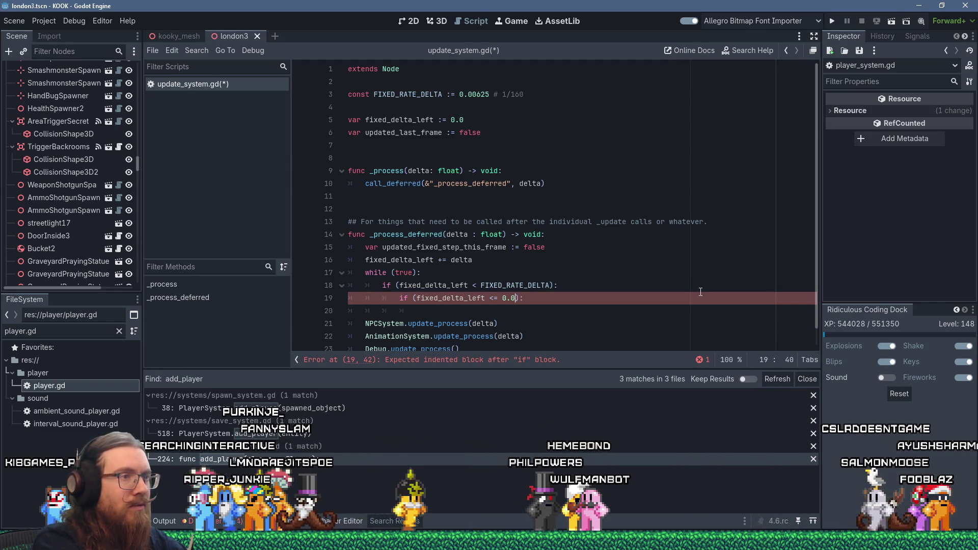
{"action": "key", "text": "Left"}
{"action": "key", "text": "Left"}
{"action": "key", "text": "Left"}
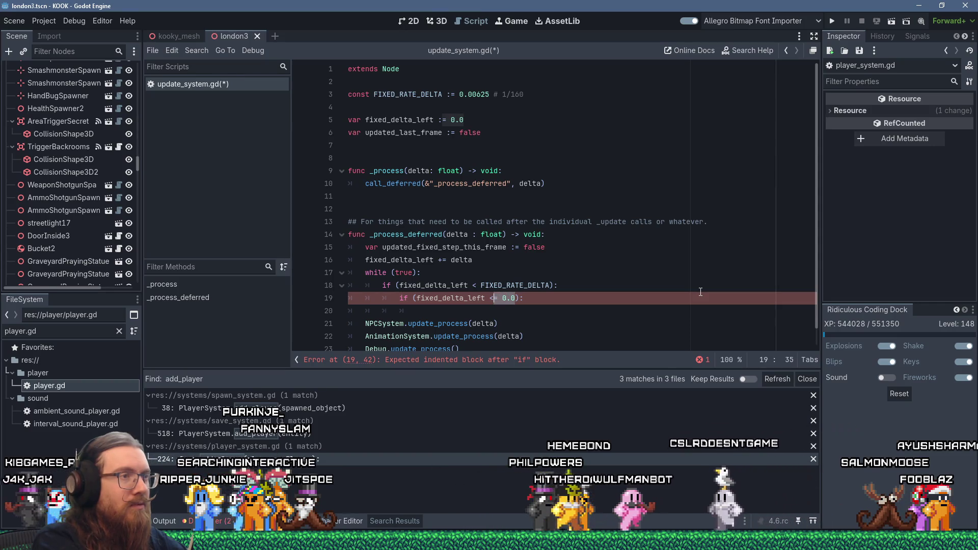
{"action": "key", "text": "Down"}
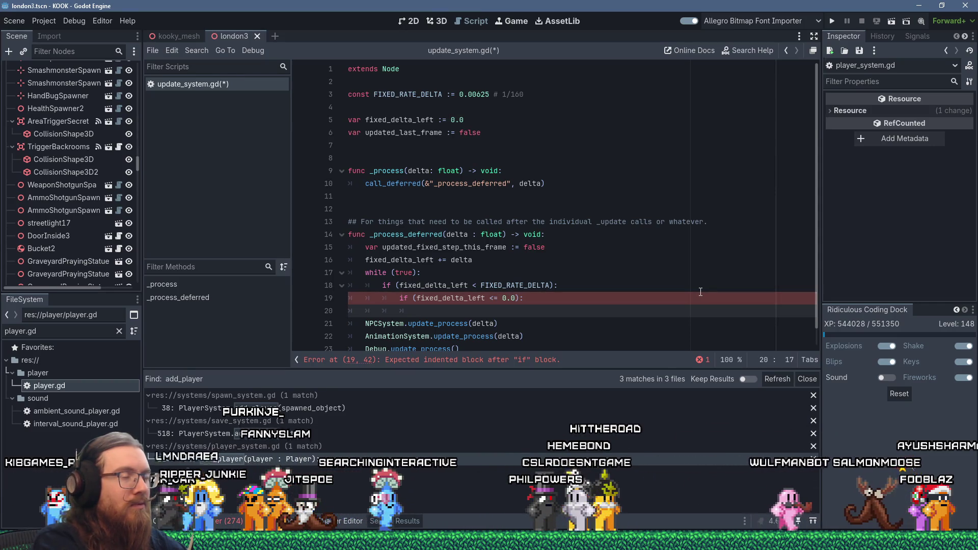
{"action": "key", "text": "Up"}
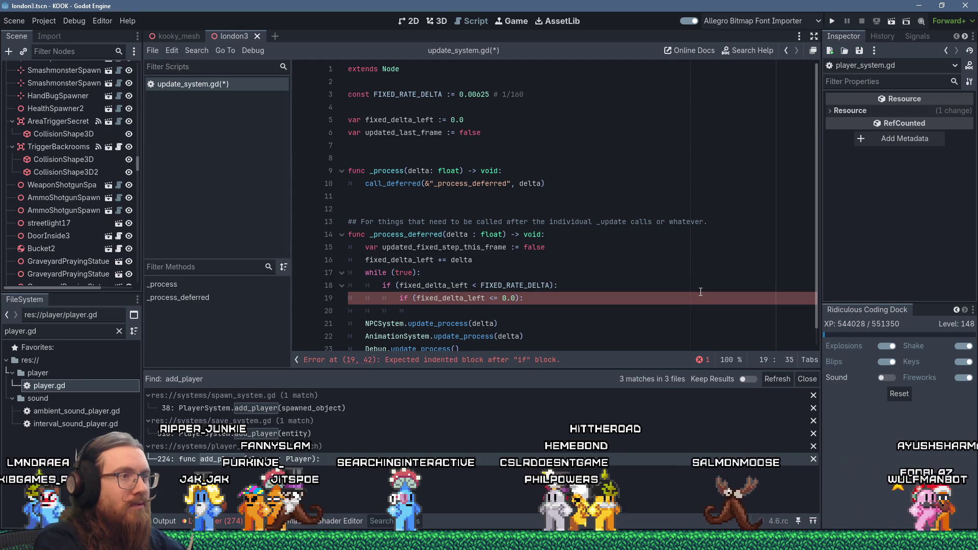
{"action": "key", "text": "Down"}
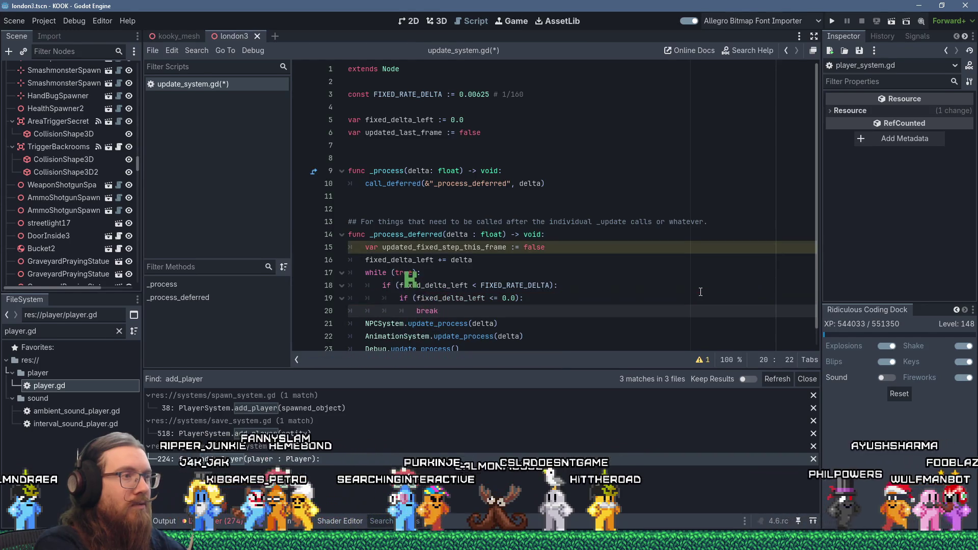
{"action": "key", "text": "Return"}
{"action": "key", "text": "BackSpace"}
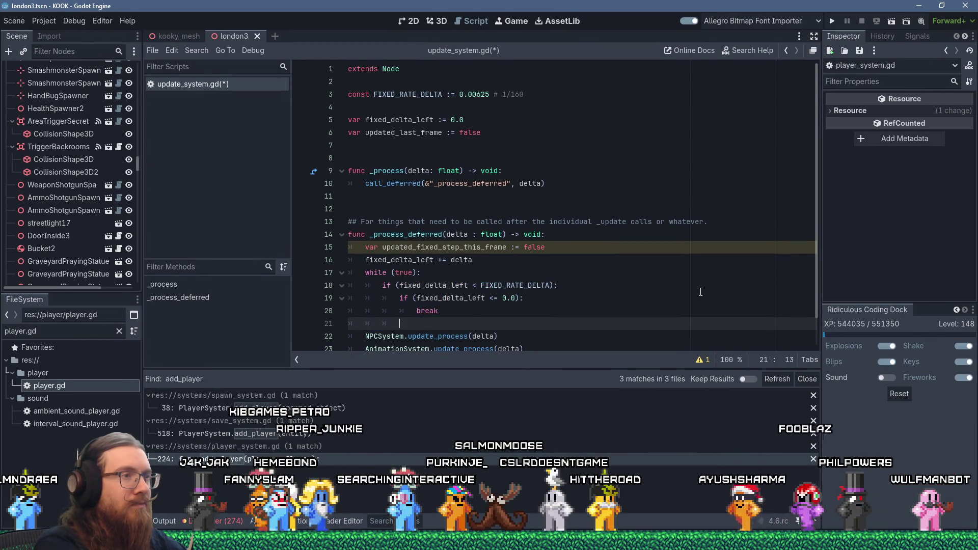
Step: Add an if (updated_fixed_step_this_frame): break check inside the loop
{"action": "type", "text": "if ("}
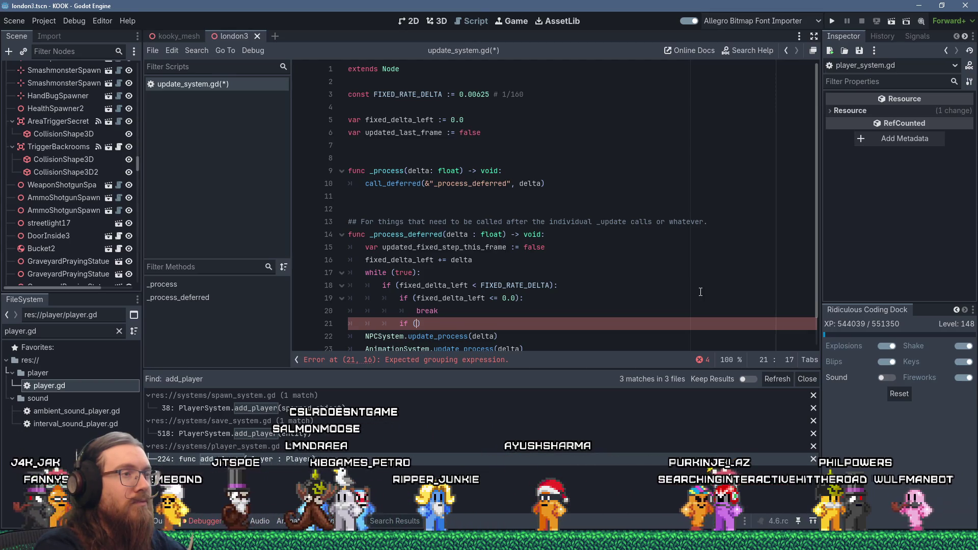
{"action": "type", "text": "updated_s"}
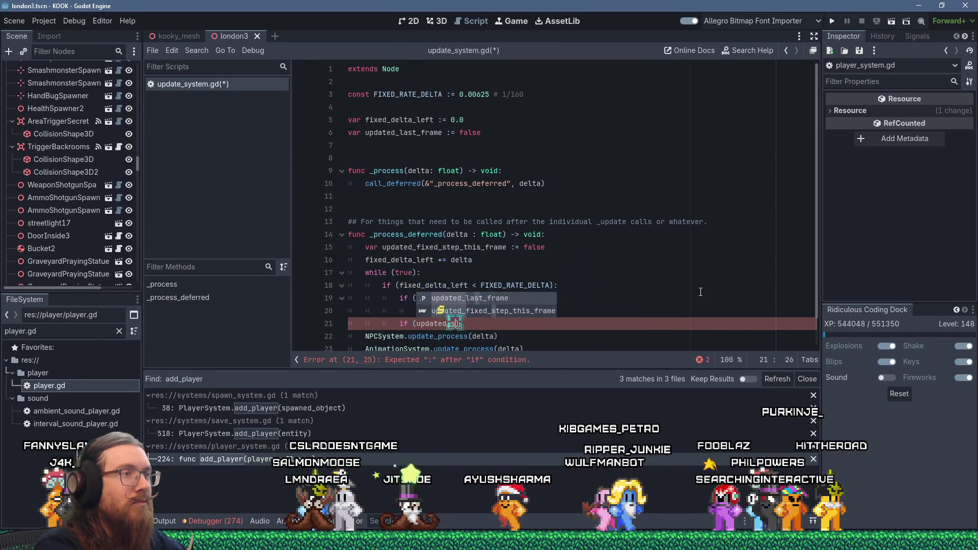
{"action": "key", "text": "BackSpace"}
{"action": "type", "text": "fix"}
{"action": "key", "text": "Return"}
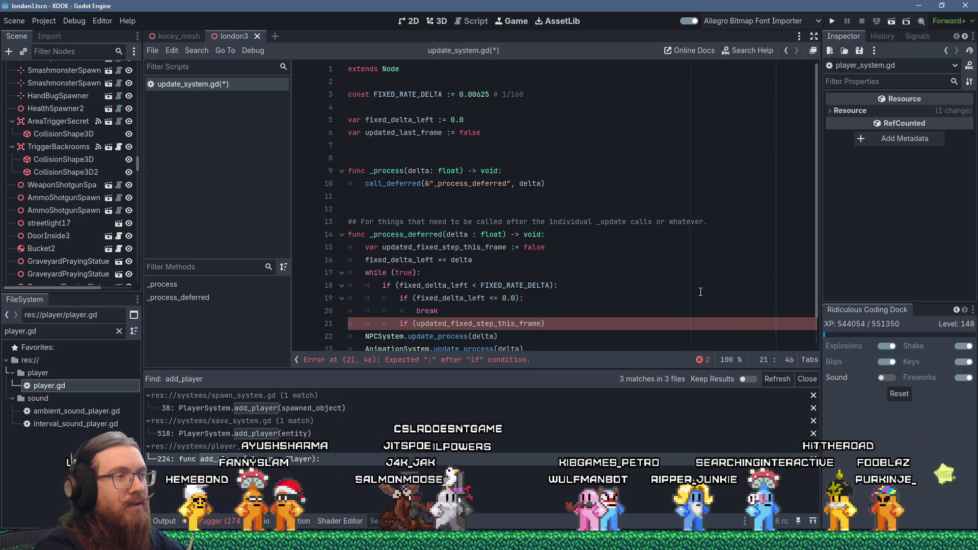
{"action": "key", "text": "End"}
{"action": "type", "text": ":"}
{"action": "key", "text": "Return"}
{"action": "type", "text": "break"}
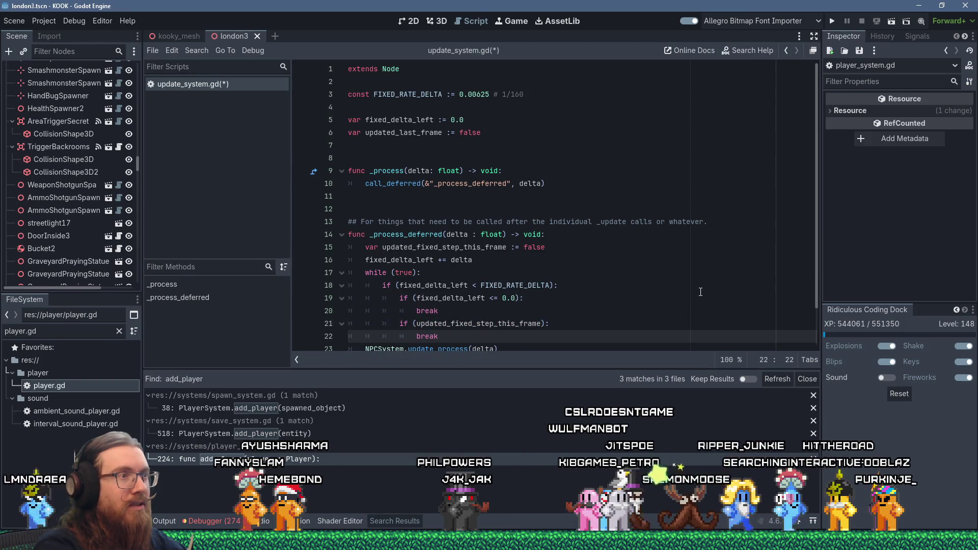
{"action": "key", "text": "Return"}
{"action": "key", "text": "BackSpace"}
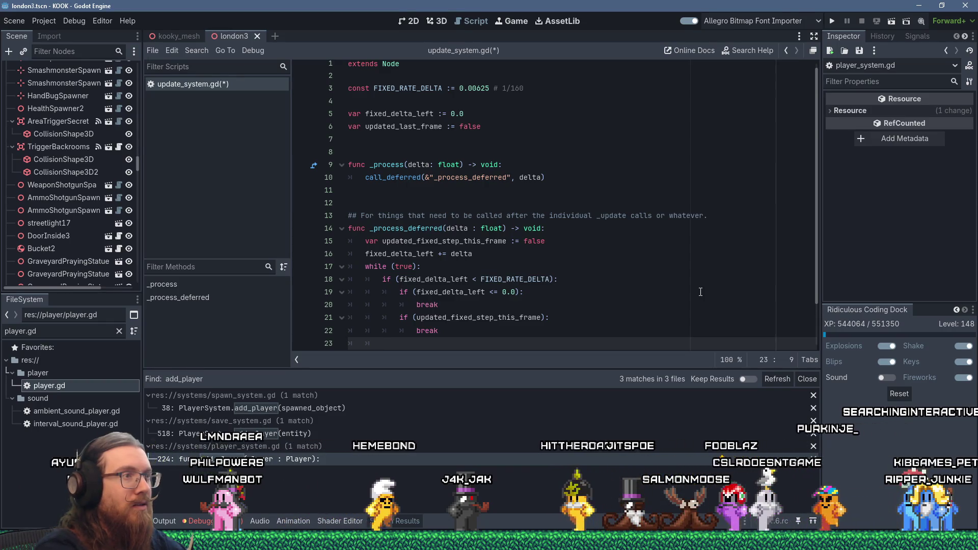
Step: Subtract FIXED_RATE_DELTA from fixed_delta_left each iteration, then bring the ArtStation browser forward
{"action": "type", "text": "fixed"}
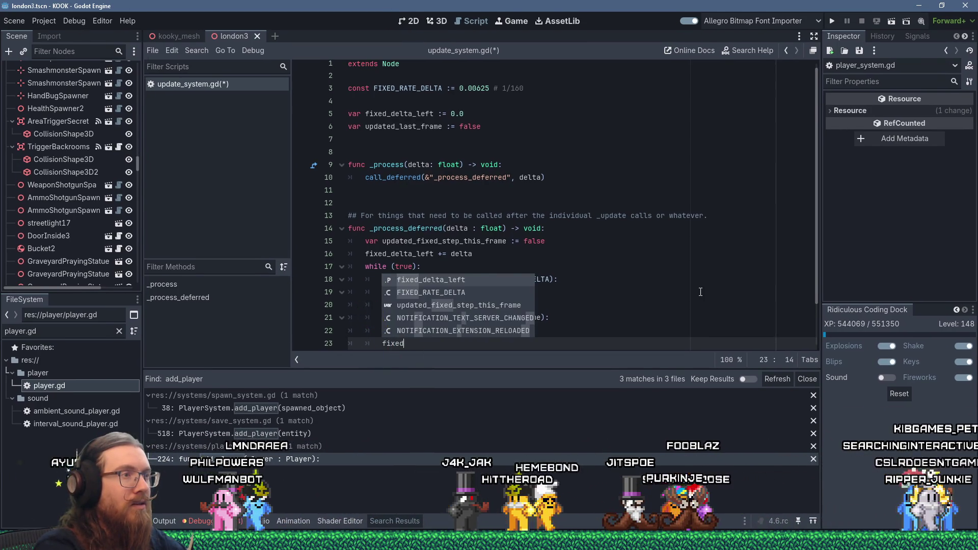
{"action": "key", "text": "Return"}
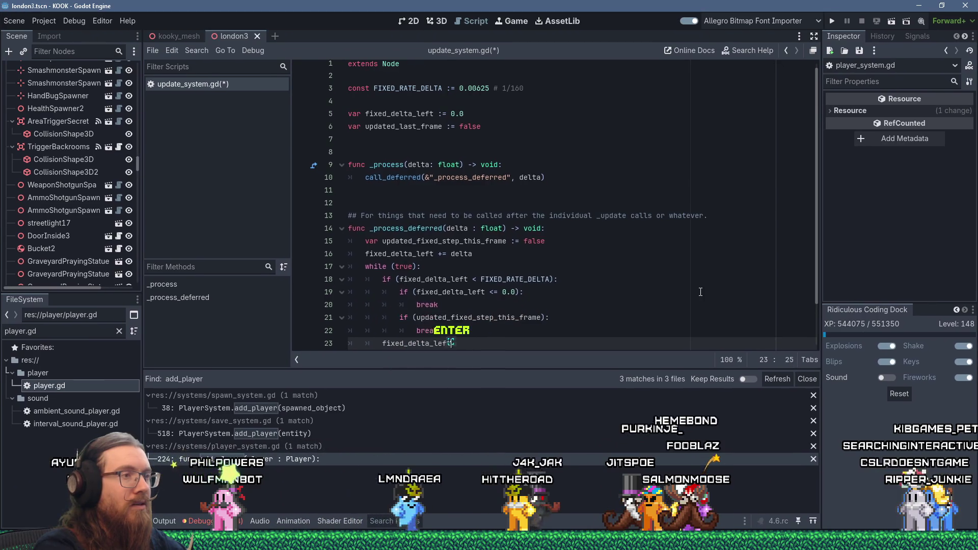
{"action": "type", "text": " -="}
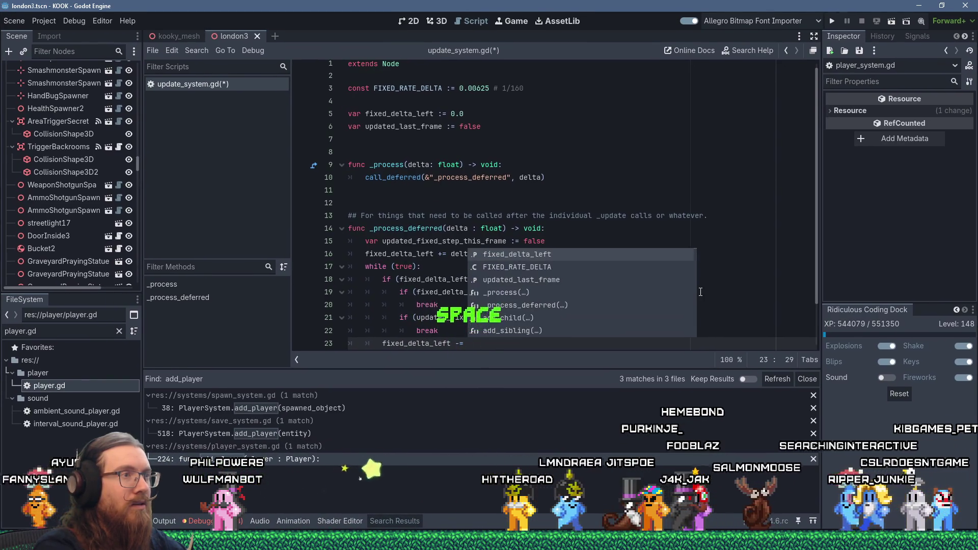
{"action": "type", "text": " delta"}
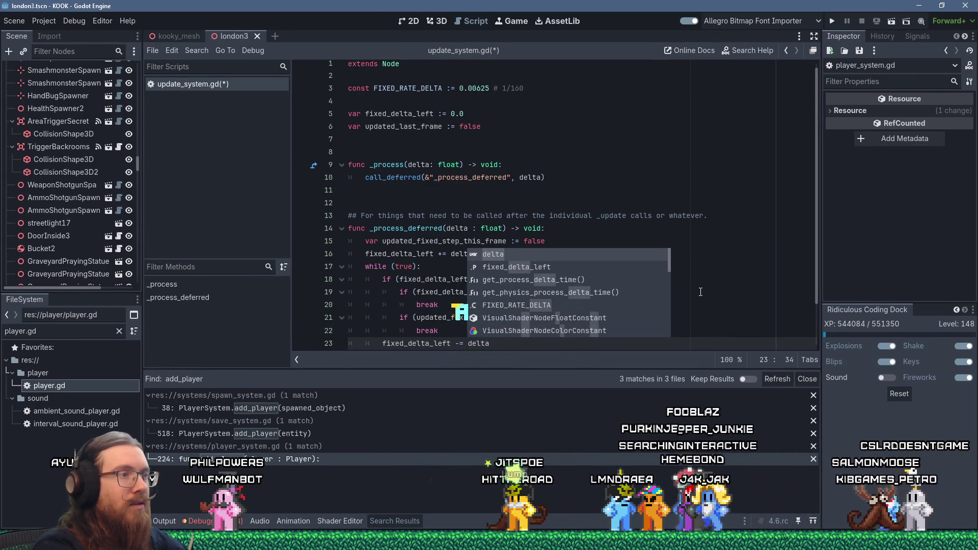
{"action": "key", "text": "BackSpace"}
{"action": "key", "text": "BackSpace"}
{"action": "key", "text": "BackSpace"}
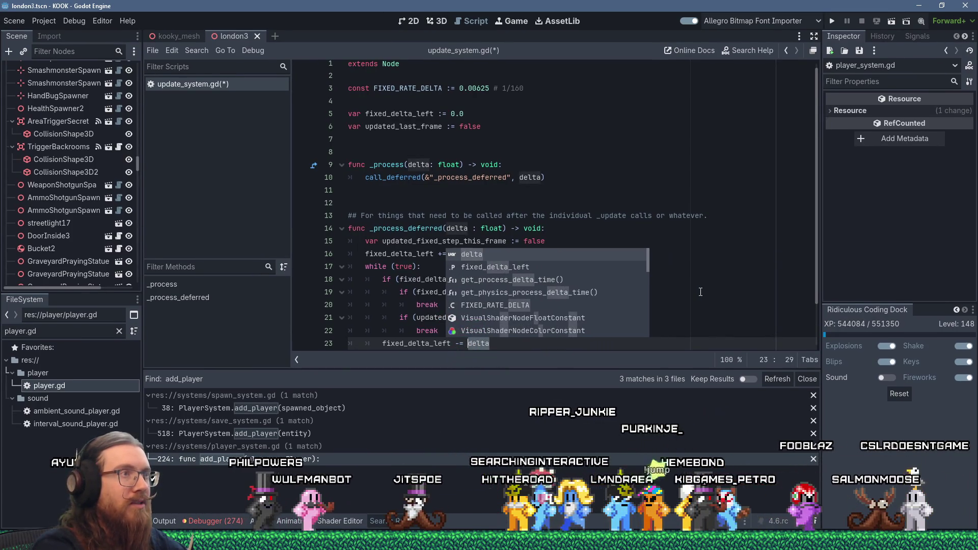
{"action": "type", "text": "FIXED_RATE_DELTA"}
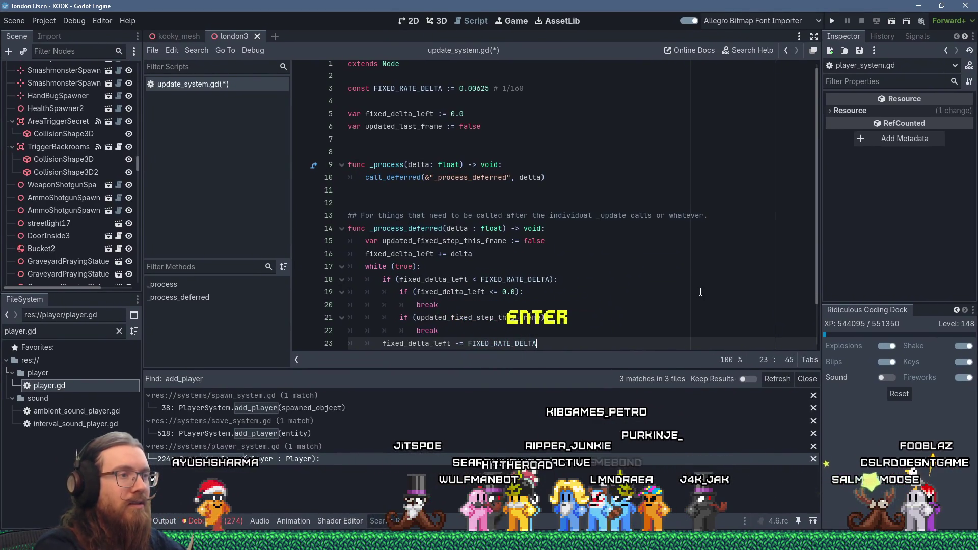
{"action": "key", "text": "Return"}
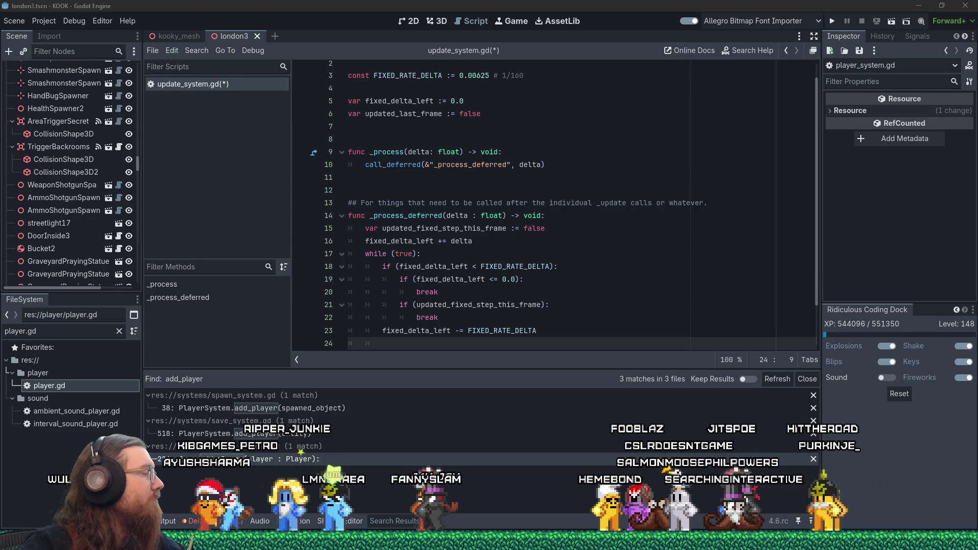
{"action": "left_click_drag", "start_coordinate": [0, 5], "coordinate": [447, 5]}
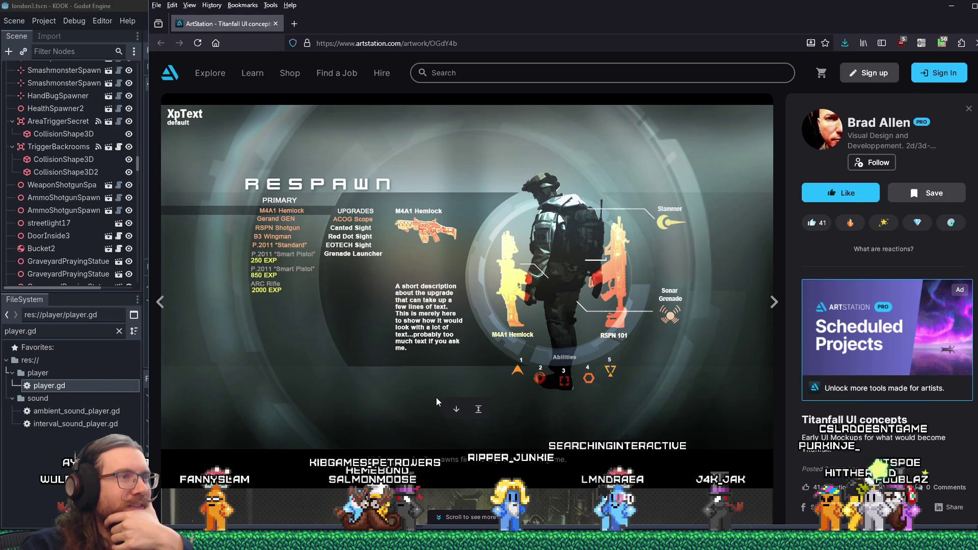
Step: Scroll down through the Titanfall UI concepts on the ArtStation page
{"action": "scroll", "coordinate": [423, 404], "scroll_direction": "down", "scroll_amount": 5}
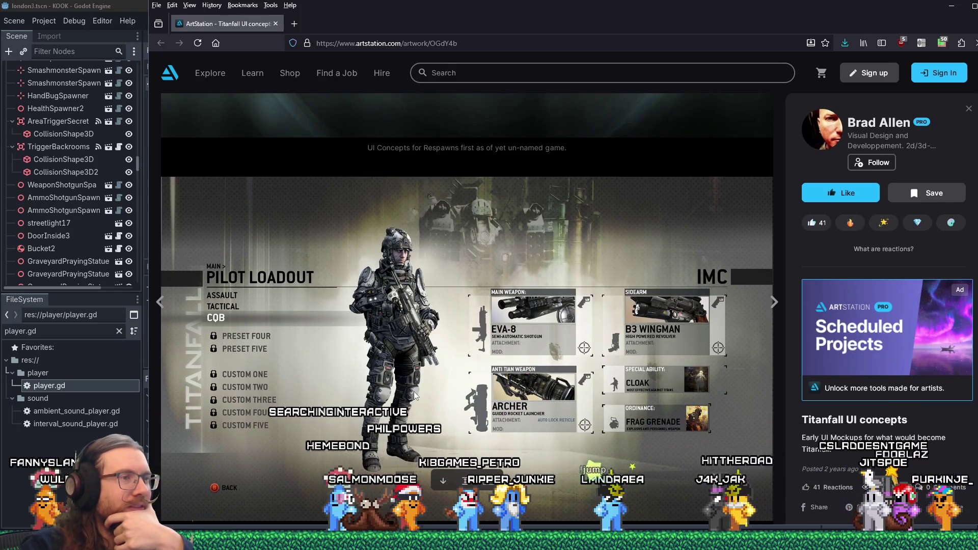
{"action": "scroll", "coordinate": [413, 392], "scroll_direction": "down", "scroll_amount": 5}
{"action": "scroll", "coordinate": [413, 392], "scroll_direction": "down", "scroll_amount": 1}
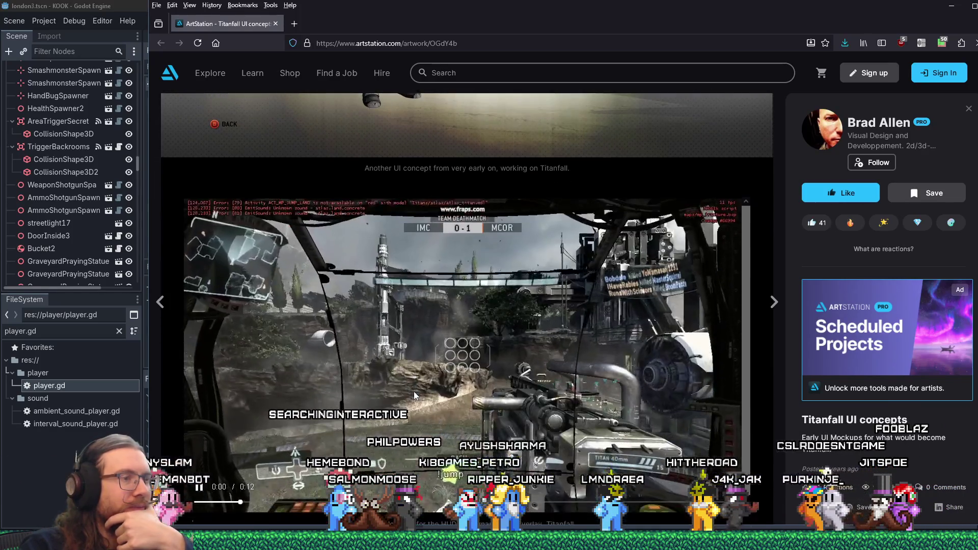
{"action": "scroll", "coordinate": [414, 395], "scroll_direction": "down", "scroll_amount": 3}
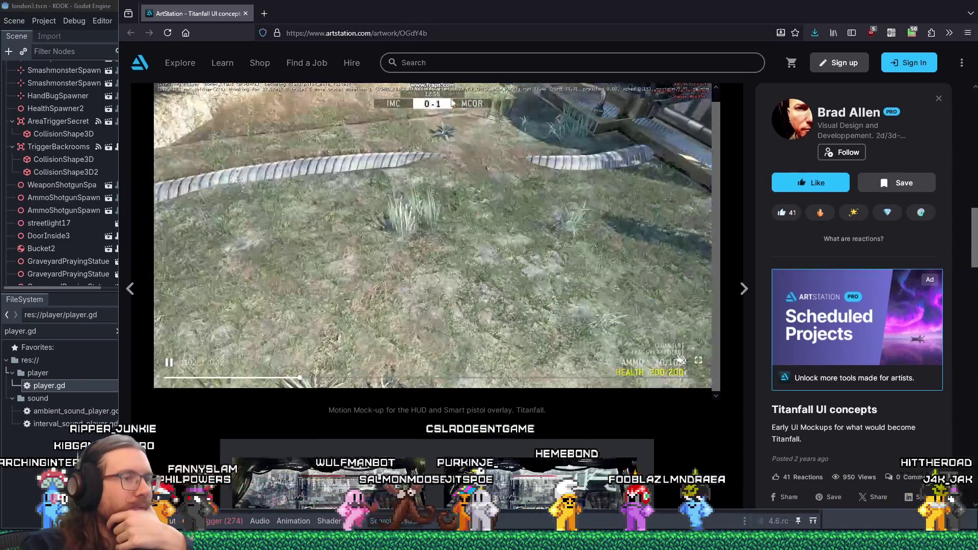
{"action": "scroll", "coordinate": [679, 433], "scroll_direction": "down", "scroll_amount": 10}
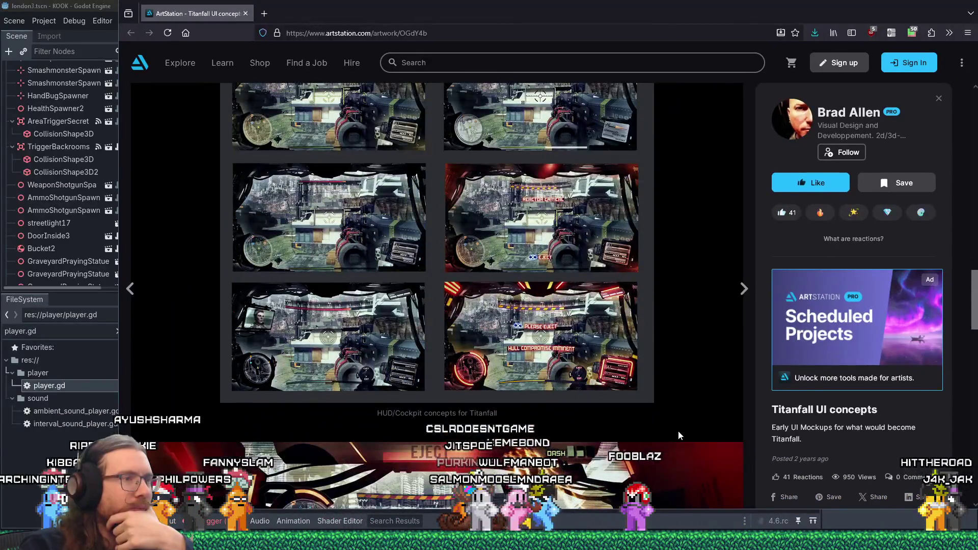
{"action": "scroll", "coordinate": [679, 435], "scroll_direction": "down", "scroll_amount": 10}
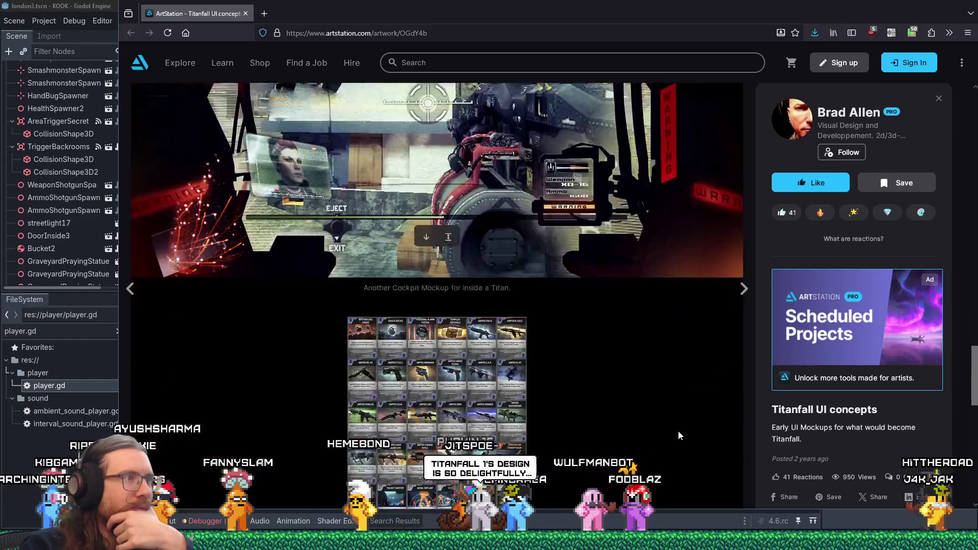
{"action": "scroll", "coordinate": [679, 435], "scroll_direction": "down", "scroll_amount": 5}
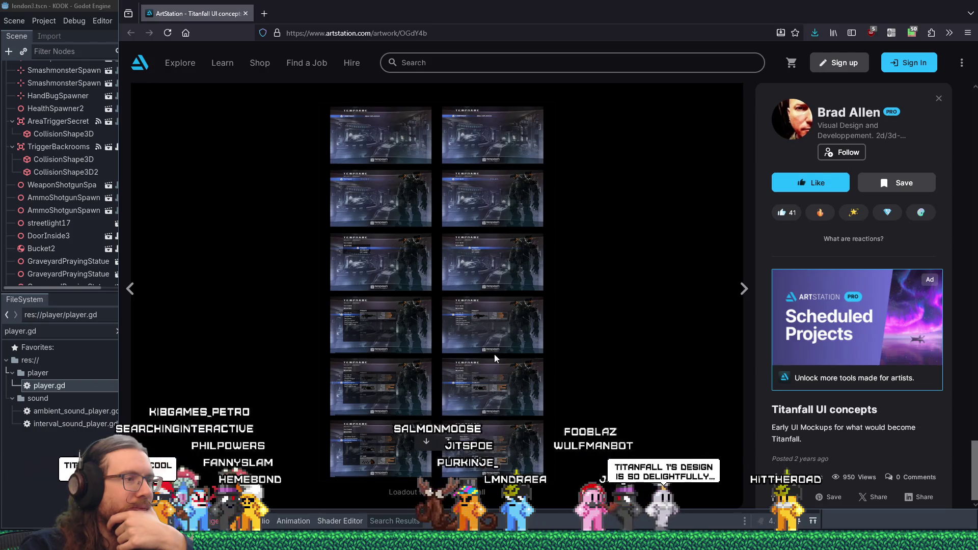
Step: View the loadout mock-up full size in a new tab, then close it and return to Godot
{"action": "right_click", "coordinate": [403, 363]}
{"action": "left_click", "coordinate": [414, 369]}
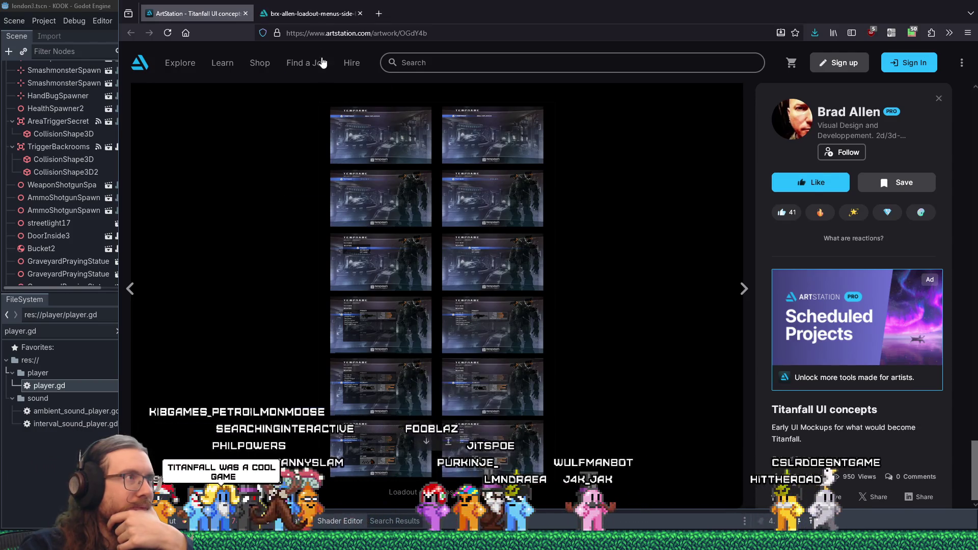
{"action": "left_click", "coordinate": [516, 262]}
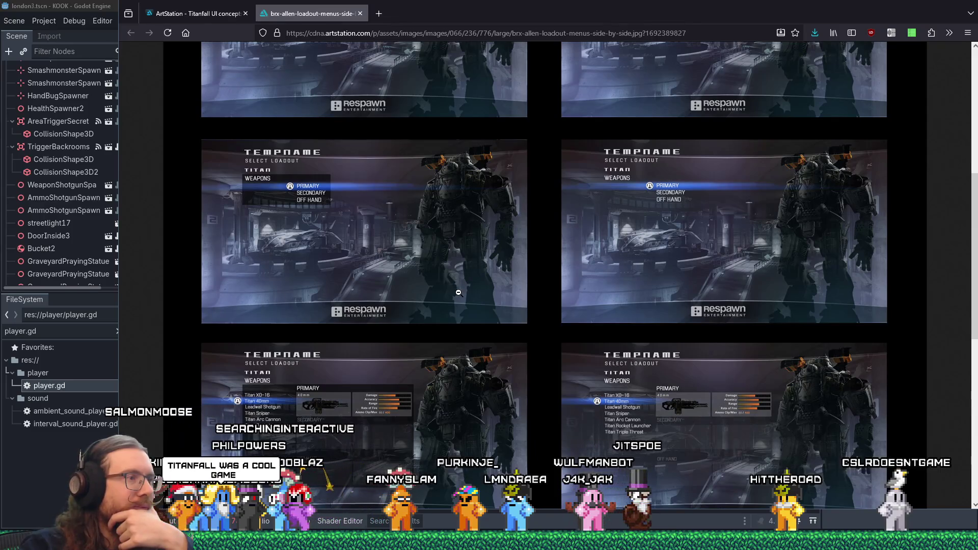
{"action": "scroll", "coordinate": [458, 292], "scroll_direction": "down", "scroll_amount": 5}
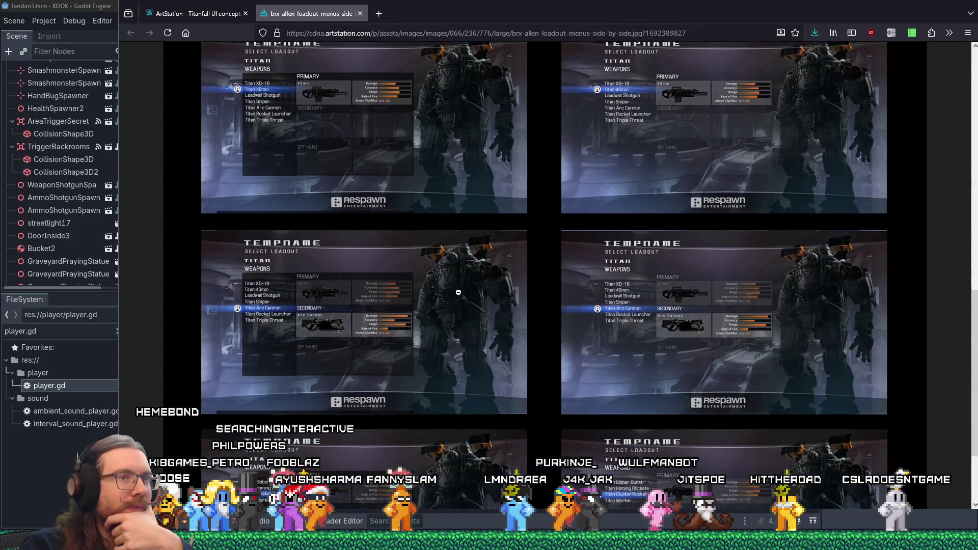
{"action": "left_click", "coordinate": [360, 13]}
{"action": "key", "text": "alt+Tab"}
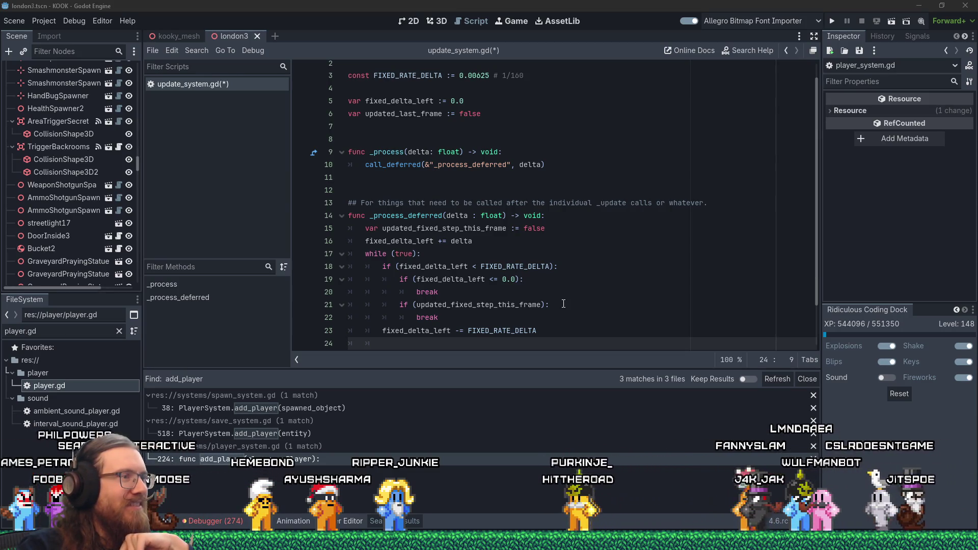
Step: On line 24, call process_fixed(FIXED_RATE_DELTA) and declare func process_fixed(delta : float) -> void: below
{"action": "left_click", "coordinate": [459, 343]}
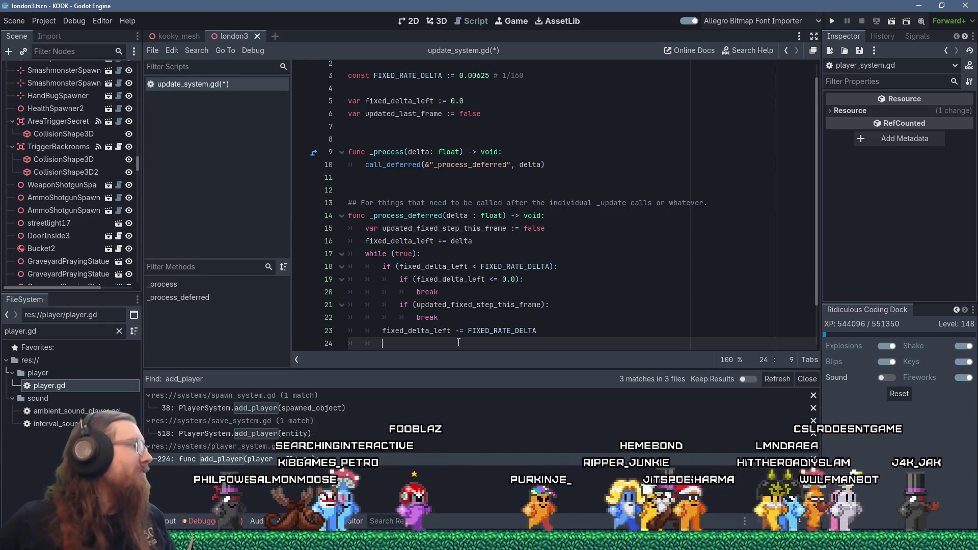
{"action": "scroll", "coordinate": [662, 275], "scroll_direction": "down", "scroll_amount": 2}
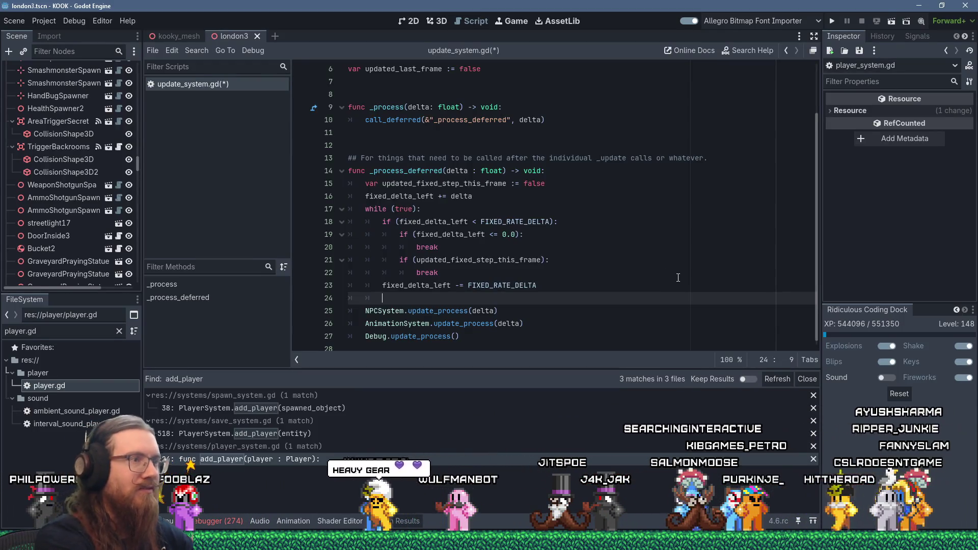
{"action": "type", "text": "process_fixed("}
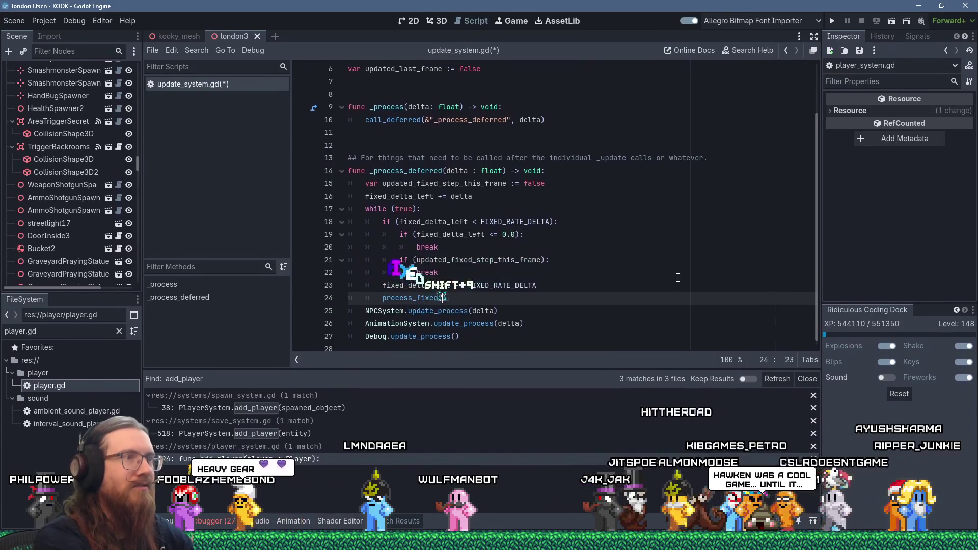
{"action": "type", "text": "FIXED_RATE_DELTA"}
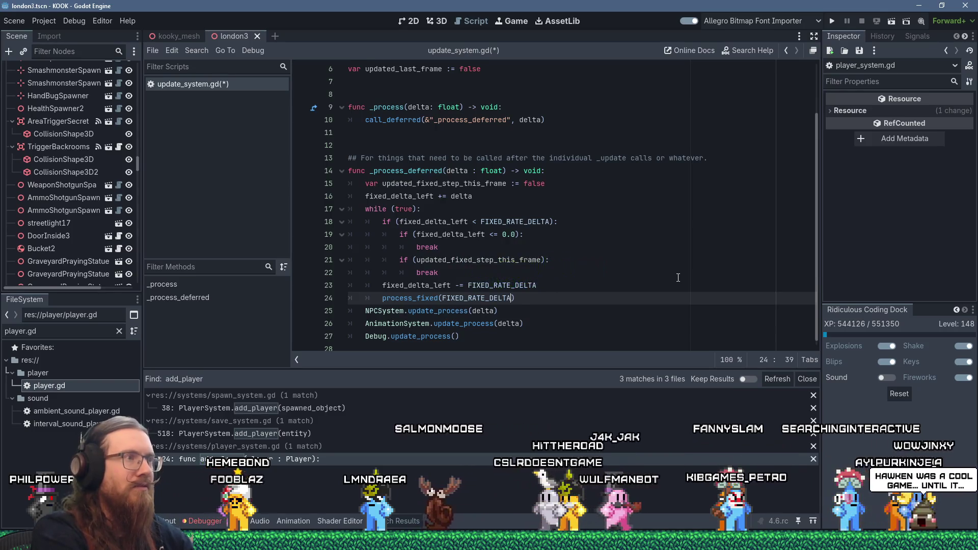
{"action": "key", "text": "Down"}
{"action": "key", "text": "Down"}
{"action": "key", "text": "Down"}
{"action": "key", "text": "Return"}
{"action": "key", "text": "Return"}
{"action": "type", "text": "func proces"}
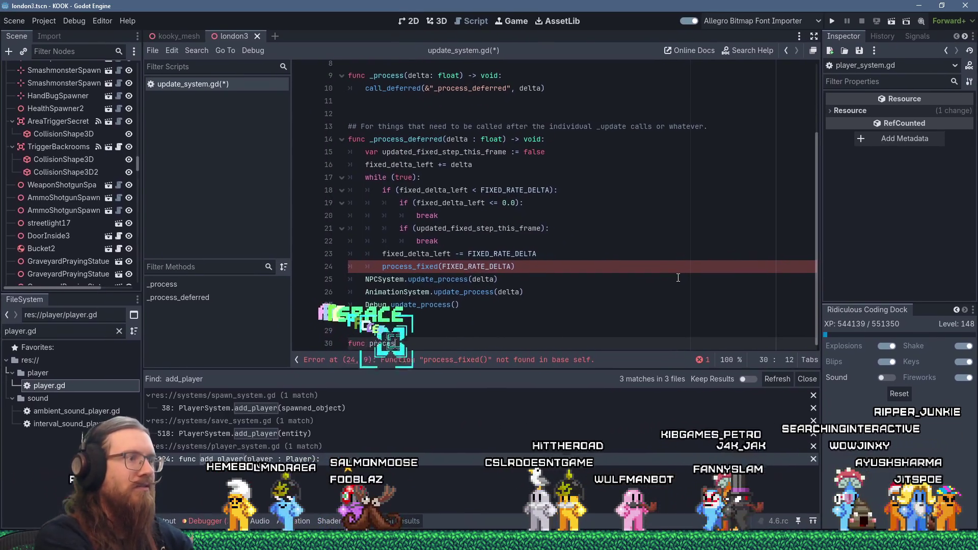
{"action": "type", "text": "s_fixed("}
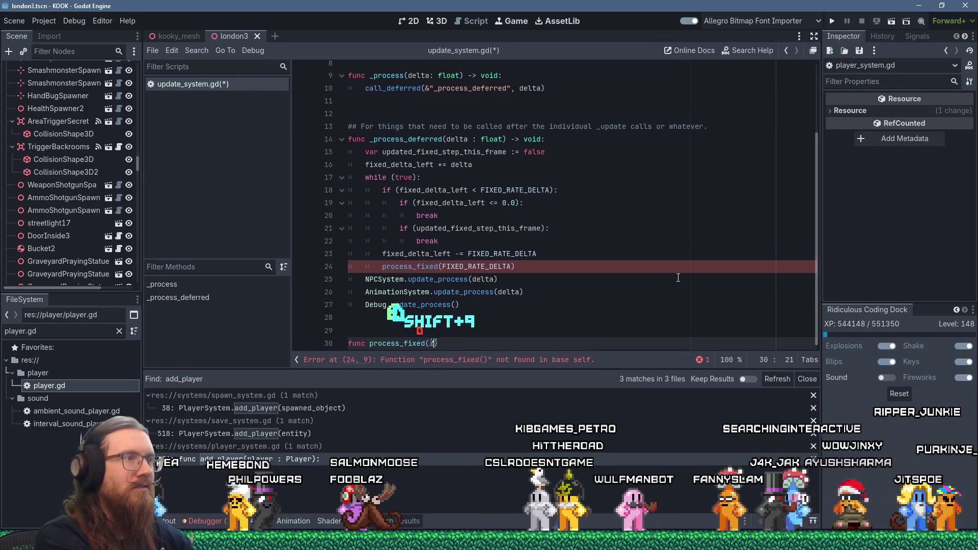
{"action": "type", "text": "delta : float)"}
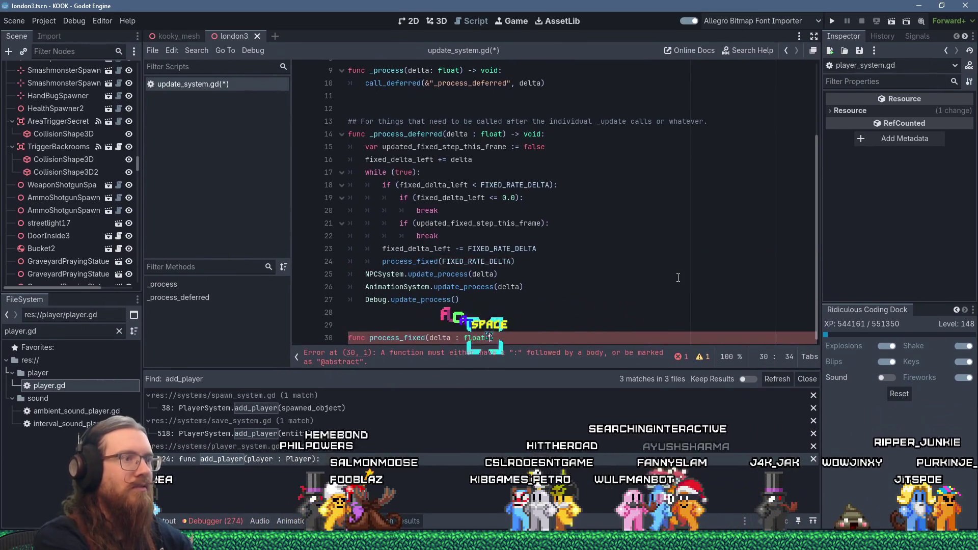
{"action": "type", "text": " -> vo"}
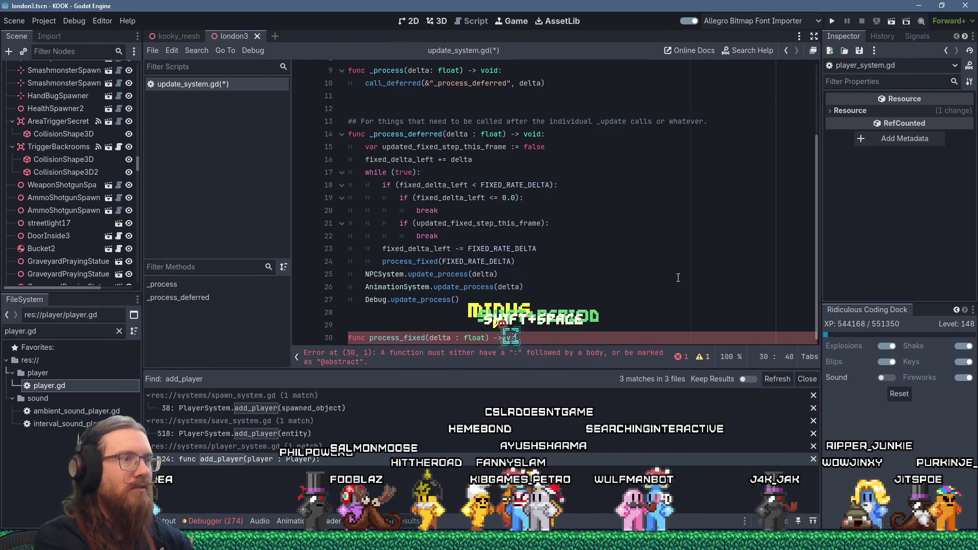
{"action": "type", "text": "id:"}
{"action": "key", "text": "Return"}
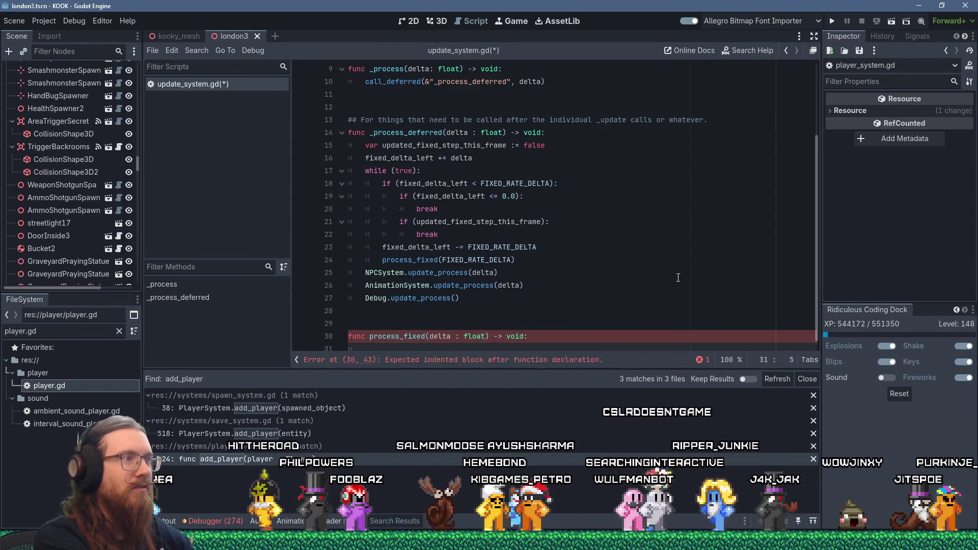
Step: Make process_fixed's body call PlayerSystem.update_fixed(delta), undoing a pasted fixed_delta_left line
{"action": "type", "text": "PlayerSyst"}
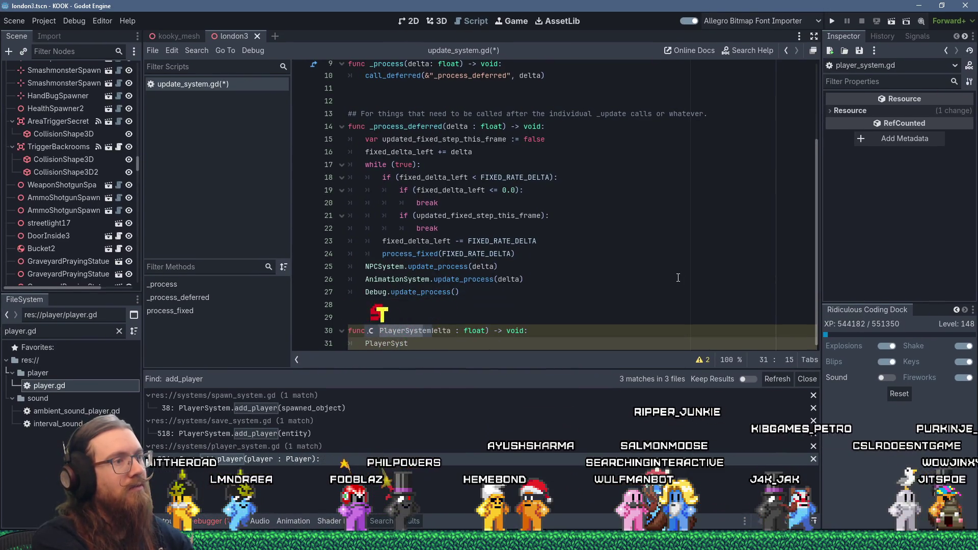
{"action": "type", "text": "em.update"}
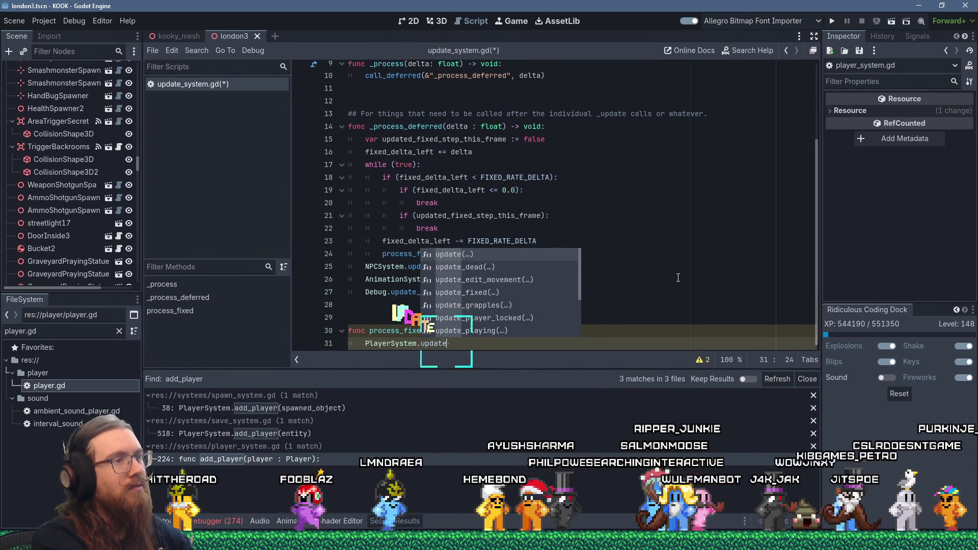
{"action": "type", "text": "_fixed("}
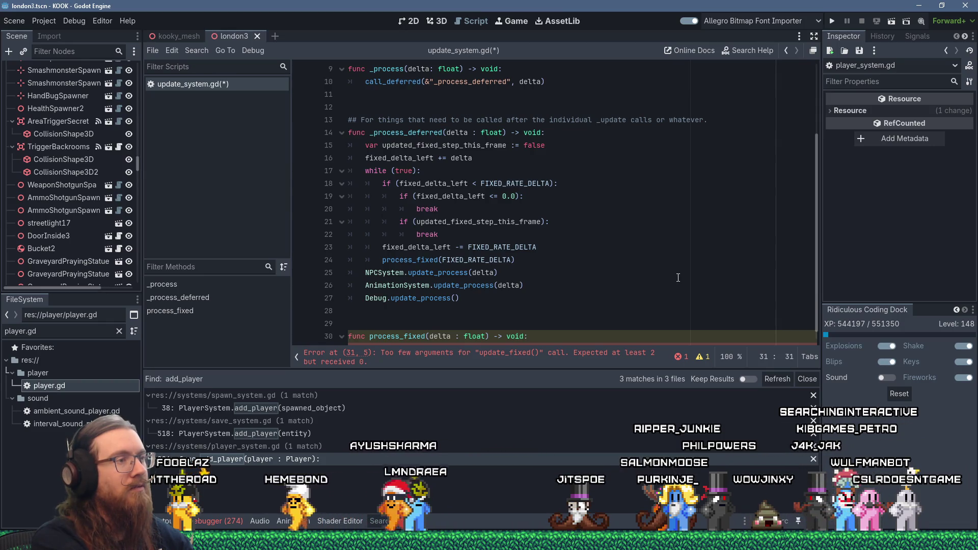
{"action": "type", "text": "delta"}
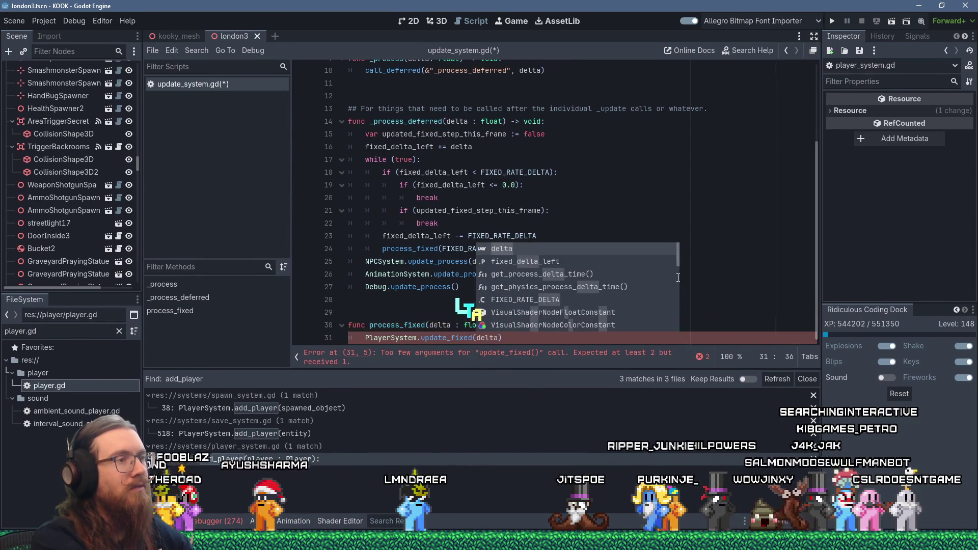
{"action": "key", "text": "Escape"}
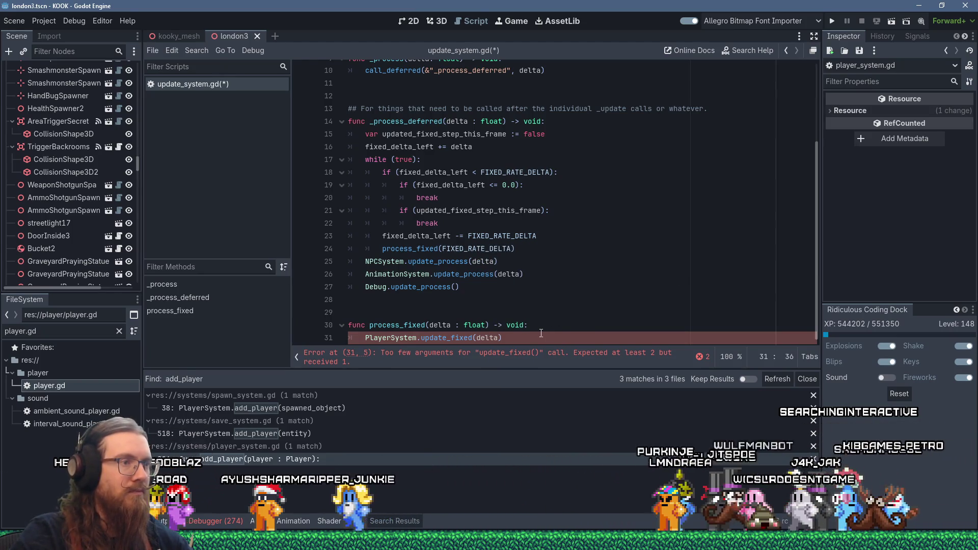
{"action": "key", "text": "Return"}
{"action": "key", "text": "shift+Insert"}
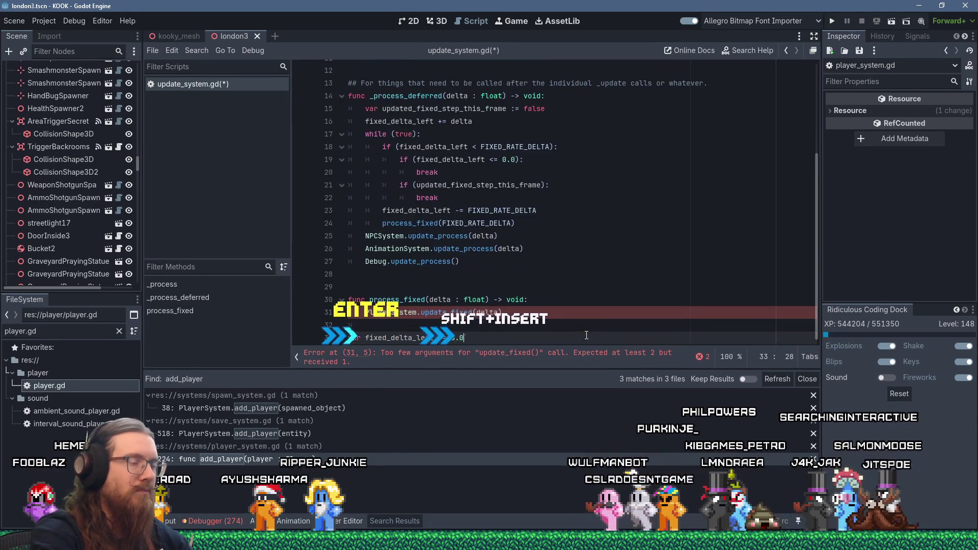
{"action": "key", "text": "ctrl+z"}
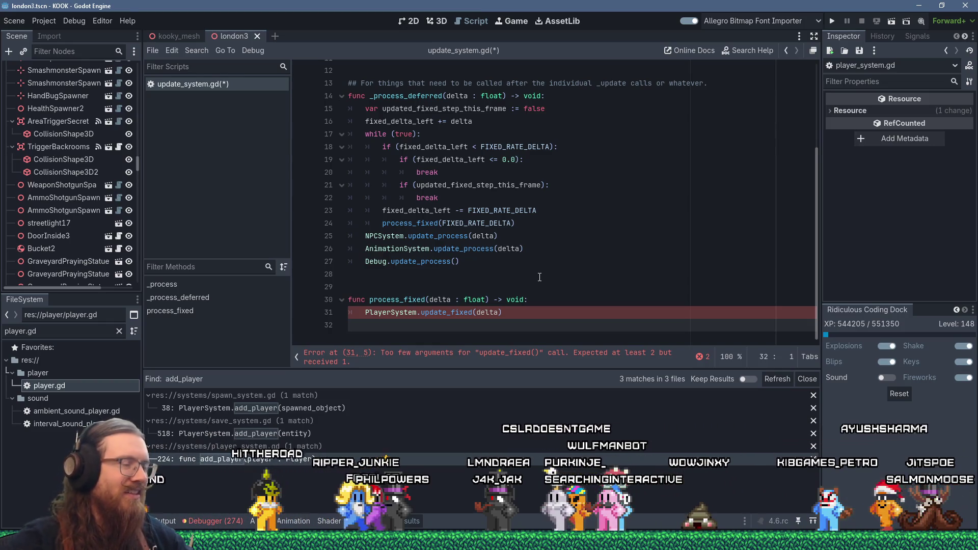
{"action": "left_click", "coordinate": [458, 312], "text": "ctrl"}
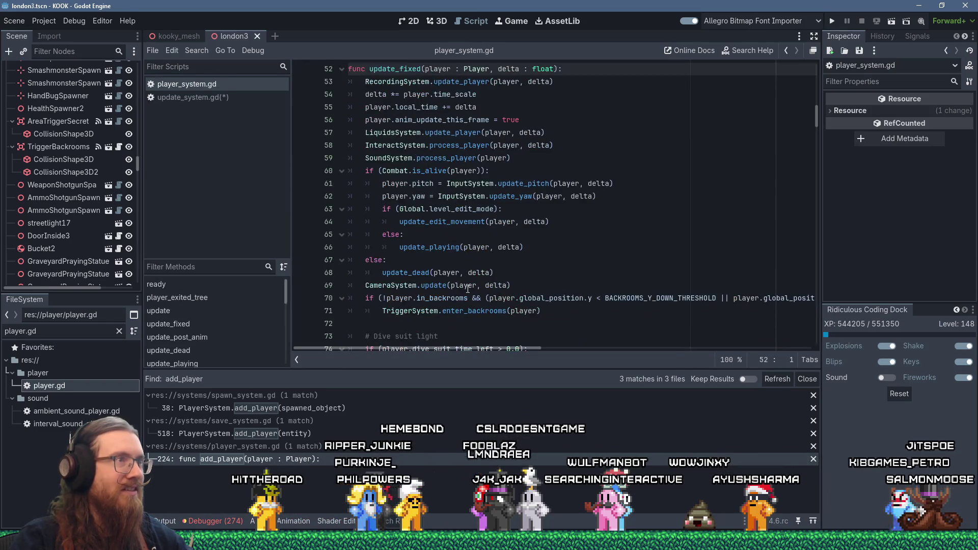
Step: Drop the player parameter from update_fixed and add 'var player := player_node'
{"action": "scroll", "coordinate": [468, 289], "scroll_direction": "up", "scroll_amount": 3}
{"action": "scroll", "coordinate": [447, 214], "scroll_direction": "down", "scroll_amount": 4}
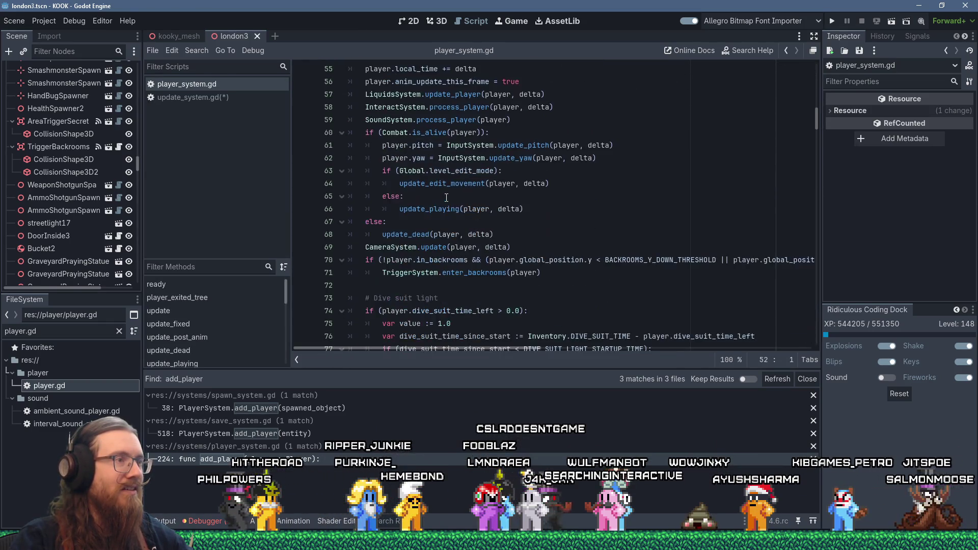
{"action": "scroll", "coordinate": [431, 199], "scroll_direction": "up", "scroll_amount": 4}
{"action": "left_click", "coordinate": [422, 183]}
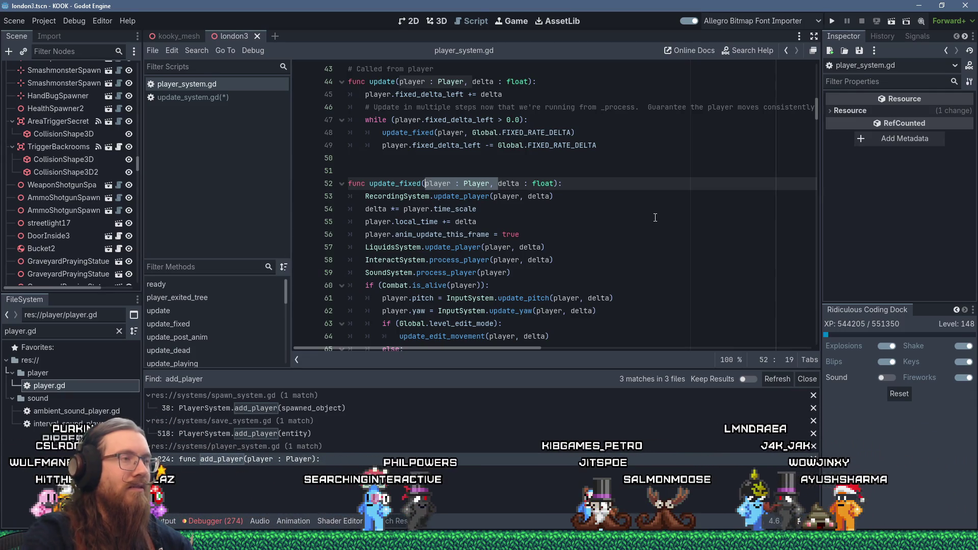
{"action": "key", "text": "Delete"}
{"action": "key", "text": "Return"}
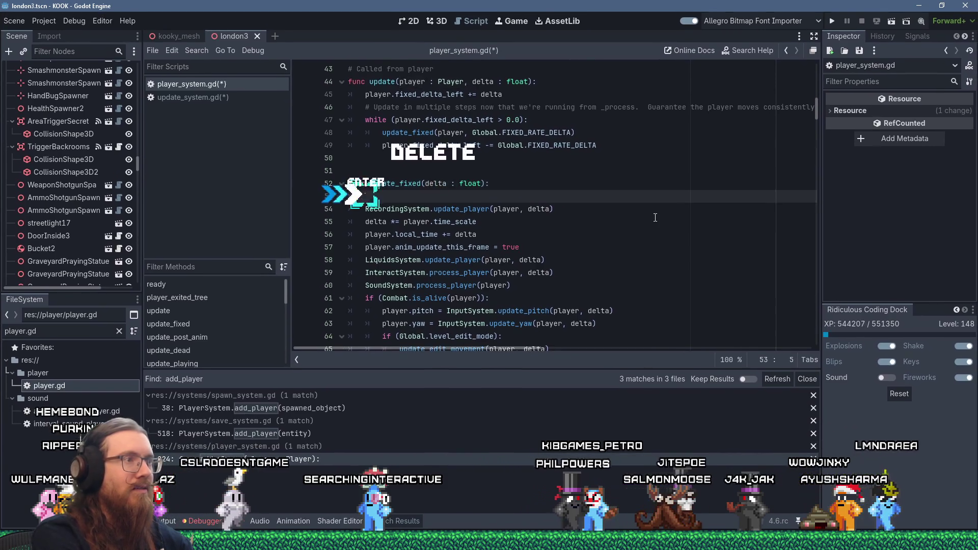
{"action": "type", "text": "#var "}
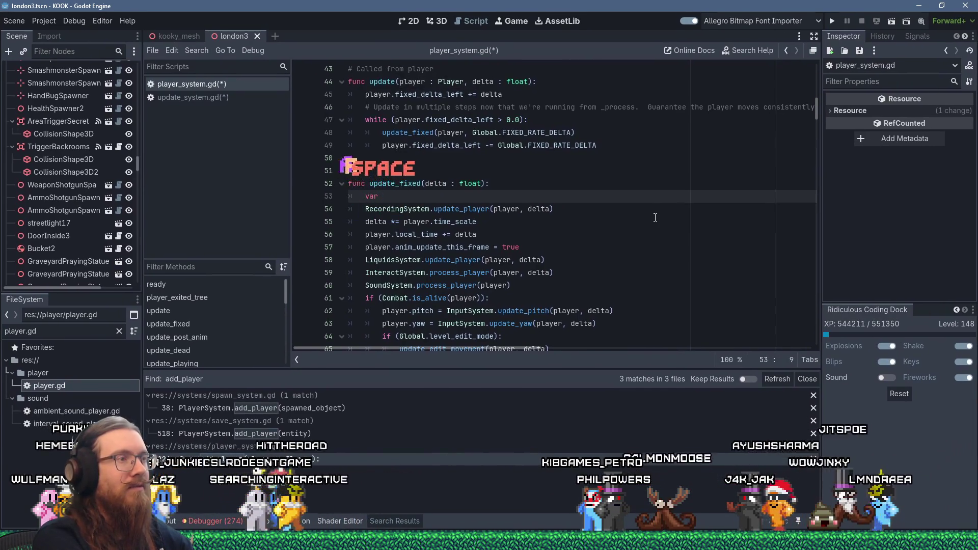
{"action": "type", "text": "player "}
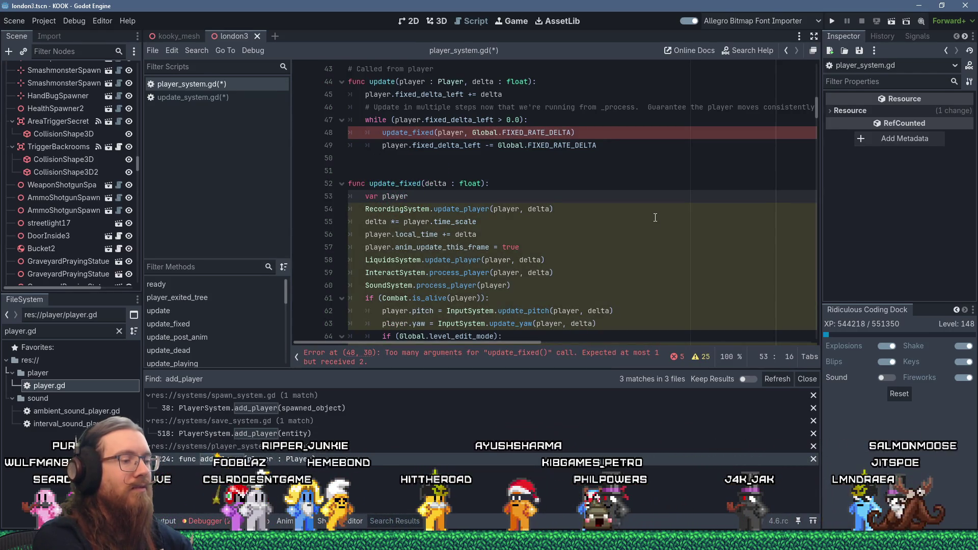
{"action": "type", "text": ":= player_"}
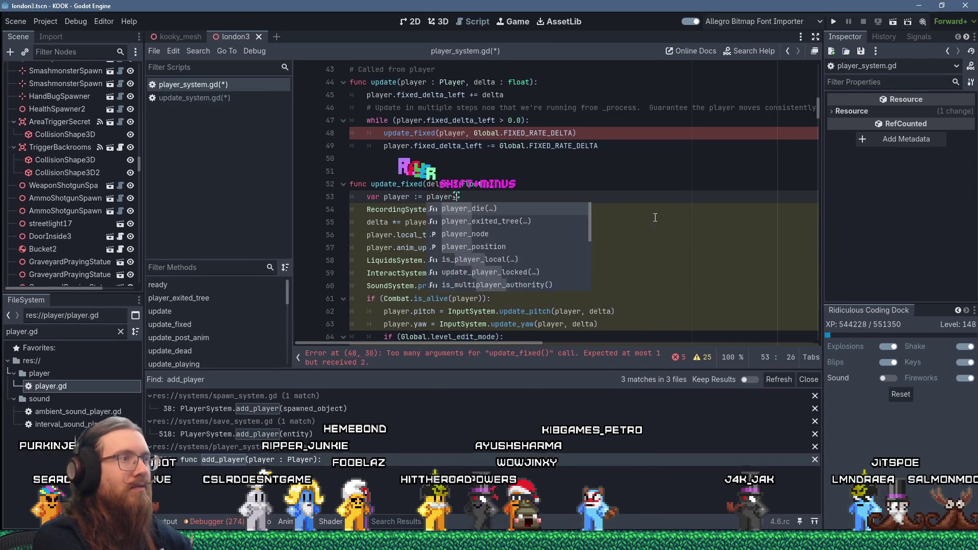
{"action": "type", "text": "node"}
{"action": "key", "text": "Return"}
{"action": "type", "text": "i"}
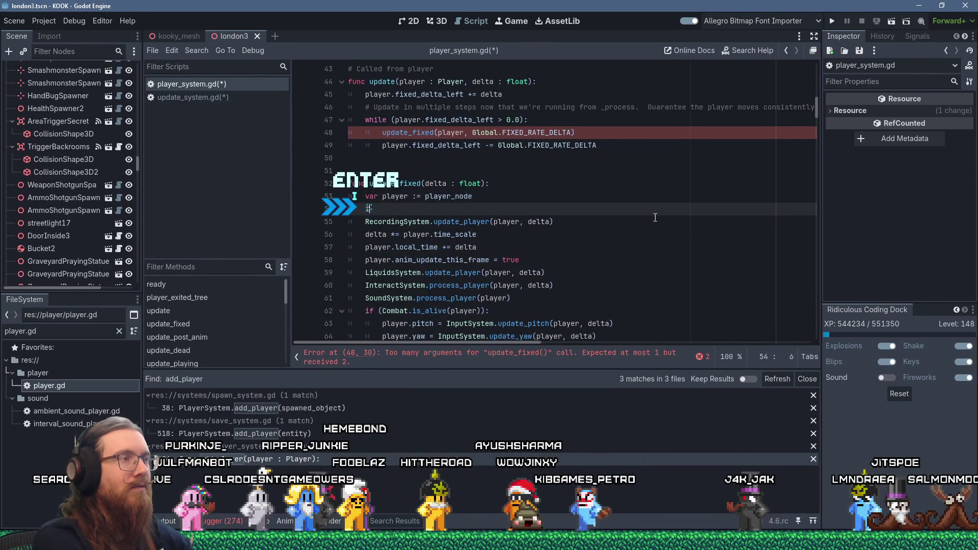
Step: Add 'if (!is_instance_valid(player)): return' as an early exit in update_fixed
{"action": "type", "text": "f (!is_i"}
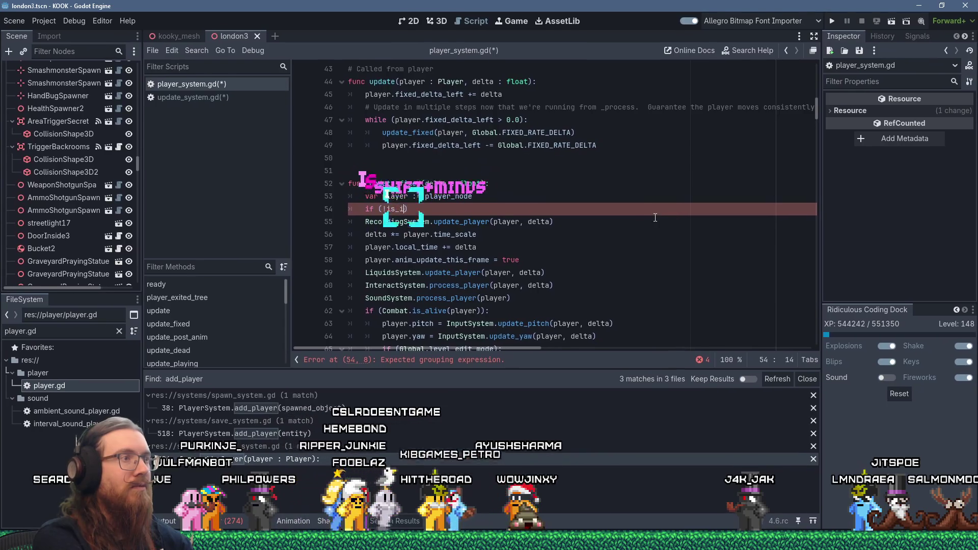
{"action": "type", "text": "nstane"}
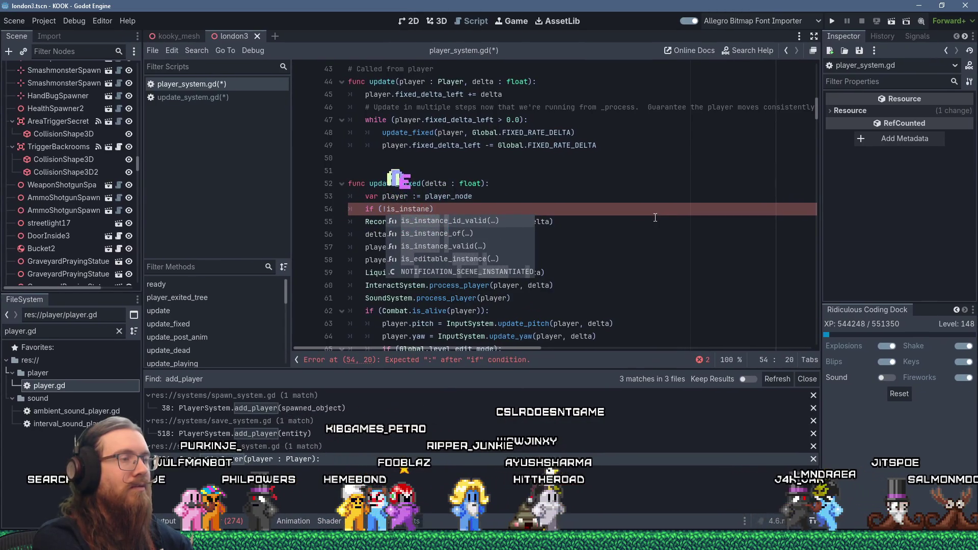
{"action": "key", "text": "Down"}
{"action": "key", "text": "Down"}
{"action": "key", "text": "Return"}
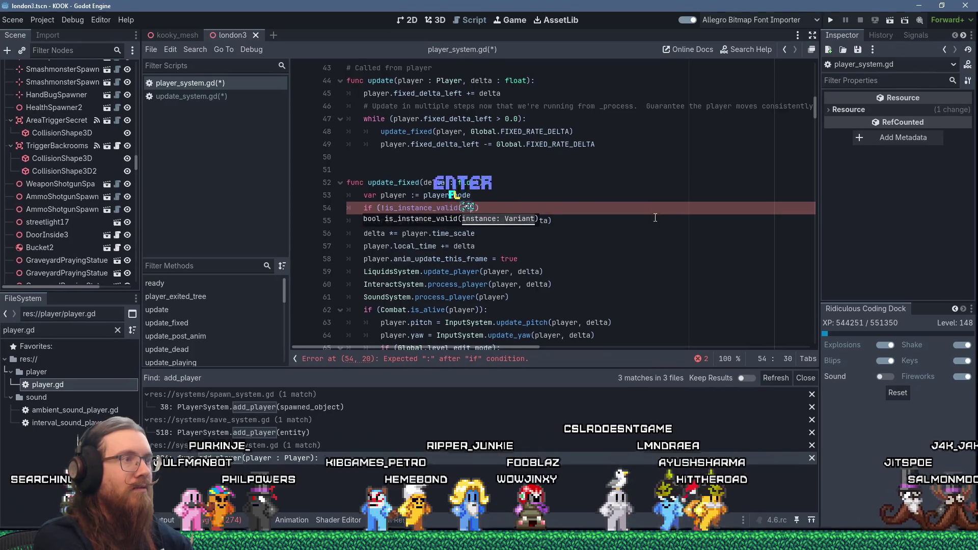
{"action": "type", "text": "player)):"}
{"action": "key", "text": "Return"}
{"action": "type", "text": "return"}
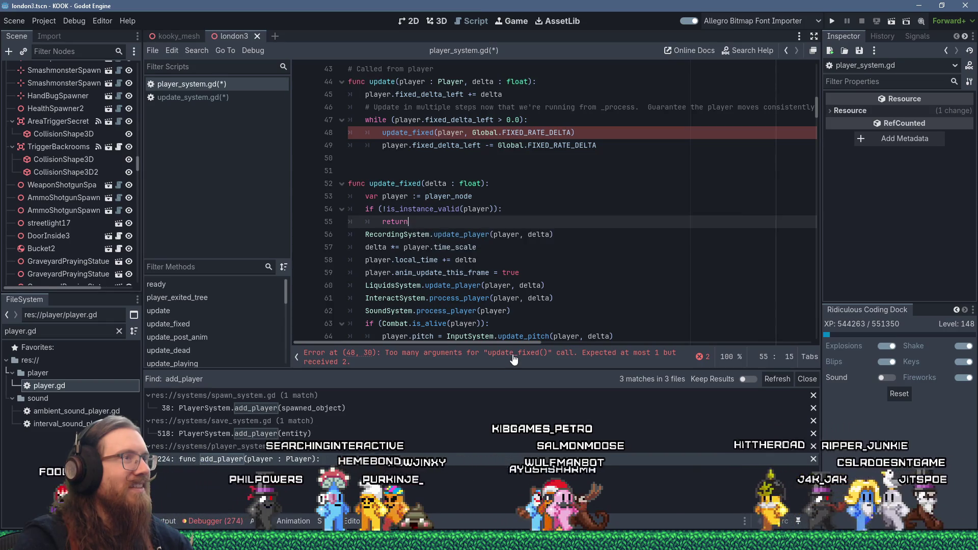
Step: Select the old update function above update_fixed in player_system.gd
{"action": "left_click", "coordinate": [385, 159]}
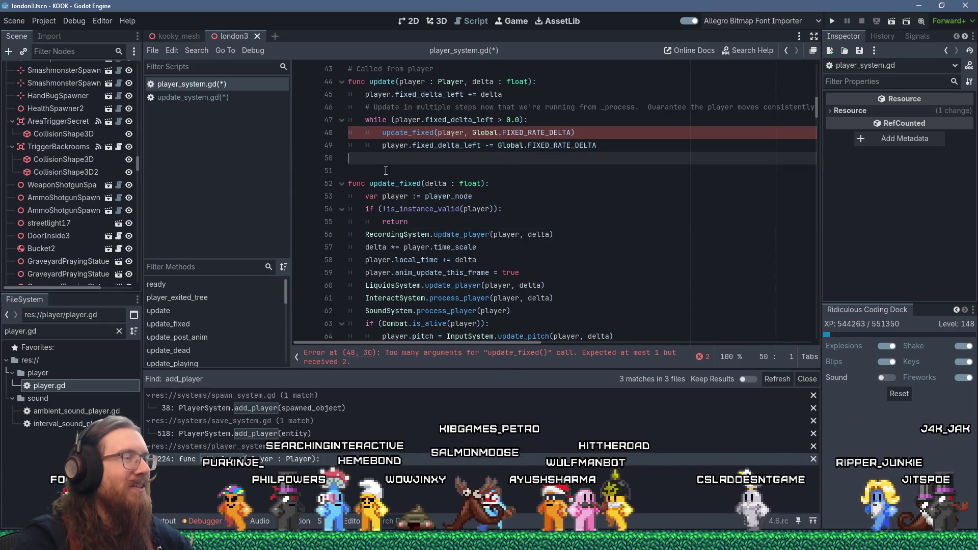
{"action": "scroll", "coordinate": [385, 171], "scroll_direction": "up", "scroll_amount": 3}
{"action": "left_click", "coordinate": [335, 172], "text": "shift"}
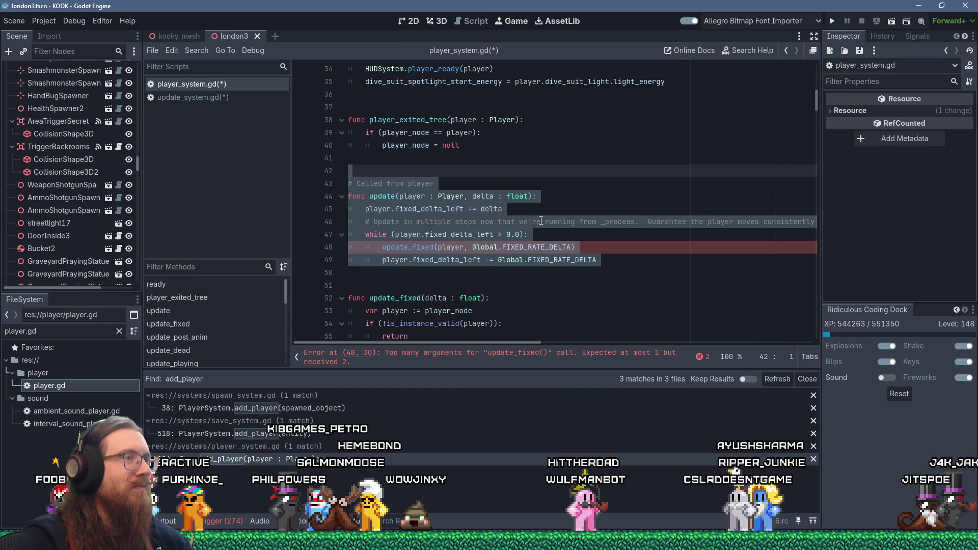
Step: Delete the old update function from player_system.gd
{"action": "left_click", "coordinate": [438, 210]}
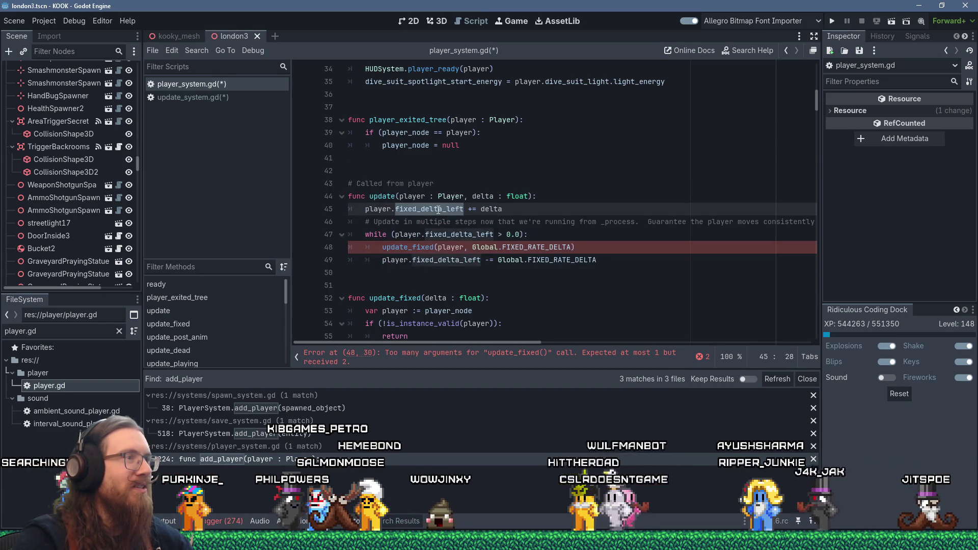
{"action": "left_click", "coordinate": [439, 209]}
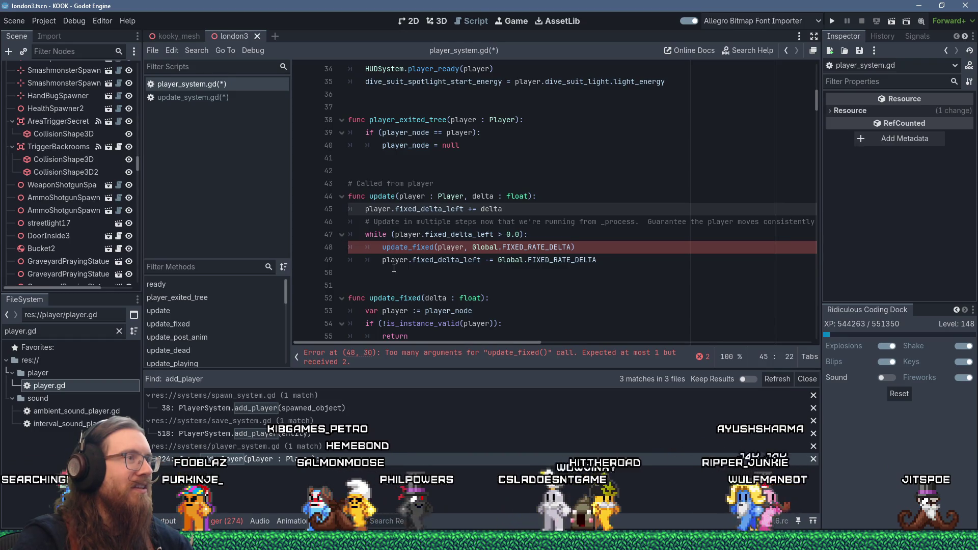
{"action": "left_click_drag", "start_coordinate": [394, 268], "coordinate": [372, 153]}
{"action": "key", "text": "Delete"}
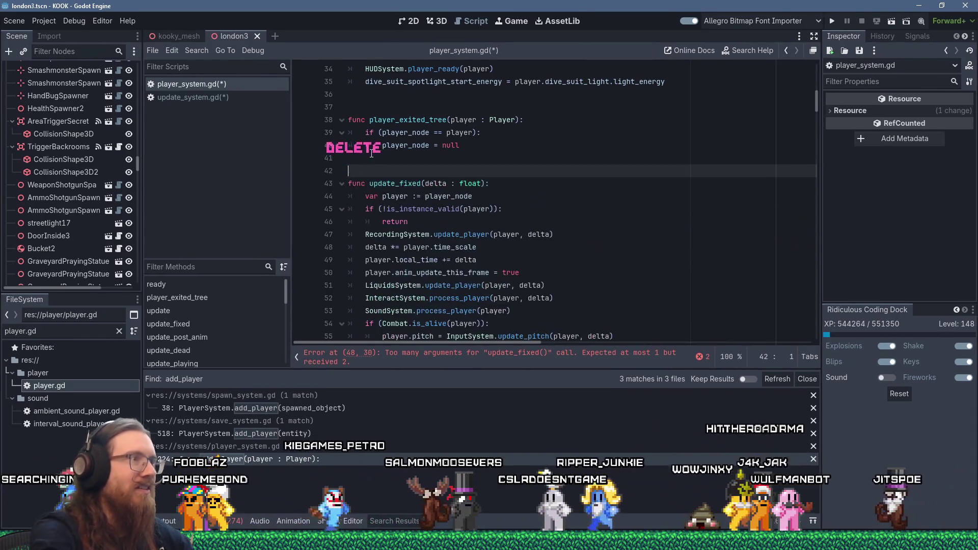
Step: Open player.gd and locate its _process function by searching for '_proc'
{"action": "left_click", "coordinate": [61, 331]}
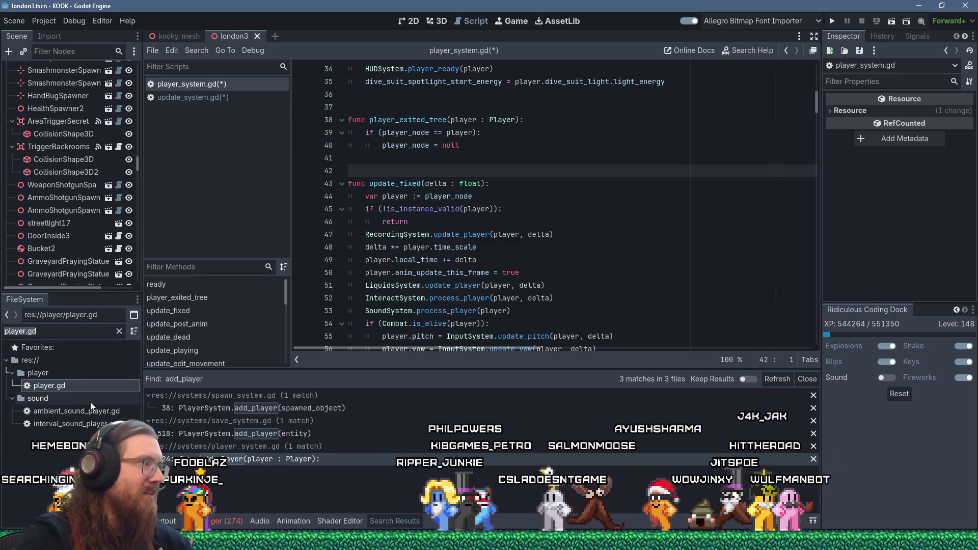
{"action": "double_click", "coordinate": [66, 389]}
{"action": "left_click", "coordinate": [433, 248]}
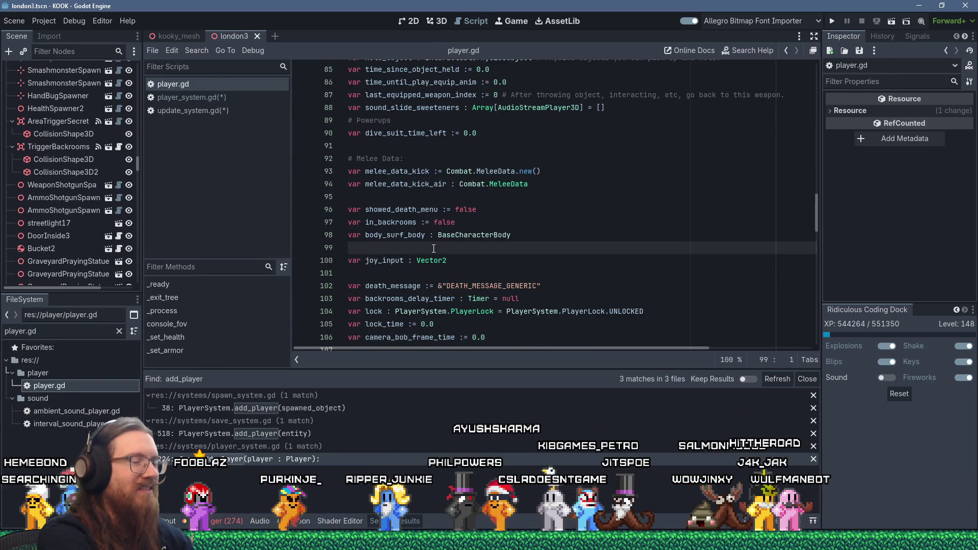
{"action": "key", "text": "ctrl+f"}
{"action": "type", "text": "_process"}
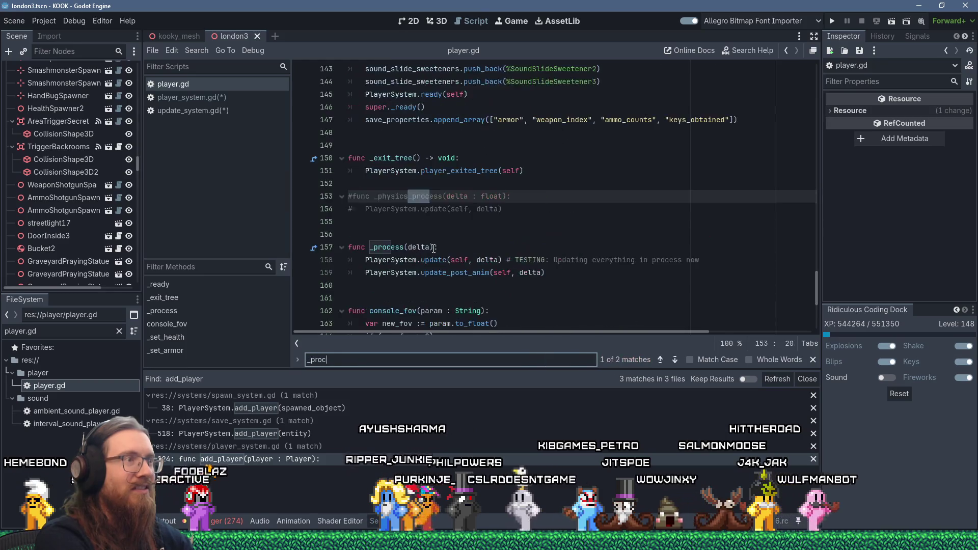
{"action": "left_click", "coordinate": [503, 250]}
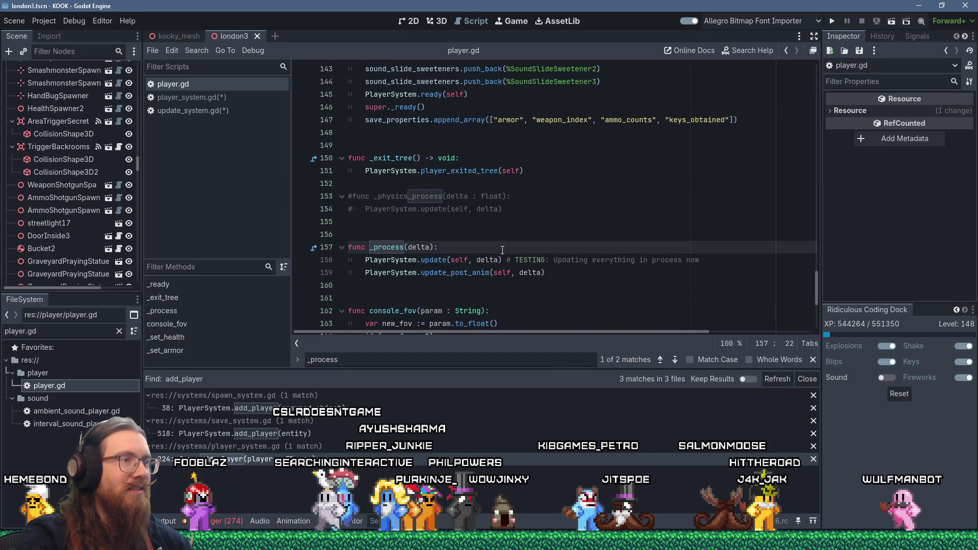
{"action": "left_click", "coordinate": [469, 272]}
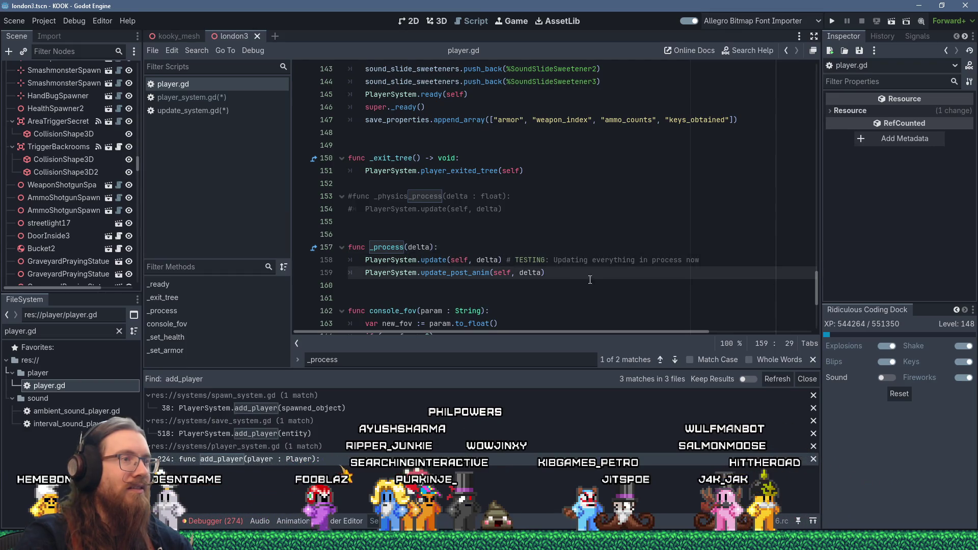
{"action": "left_click_drag", "start_coordinate": [590, 280], "coordinate": [354, 238]}
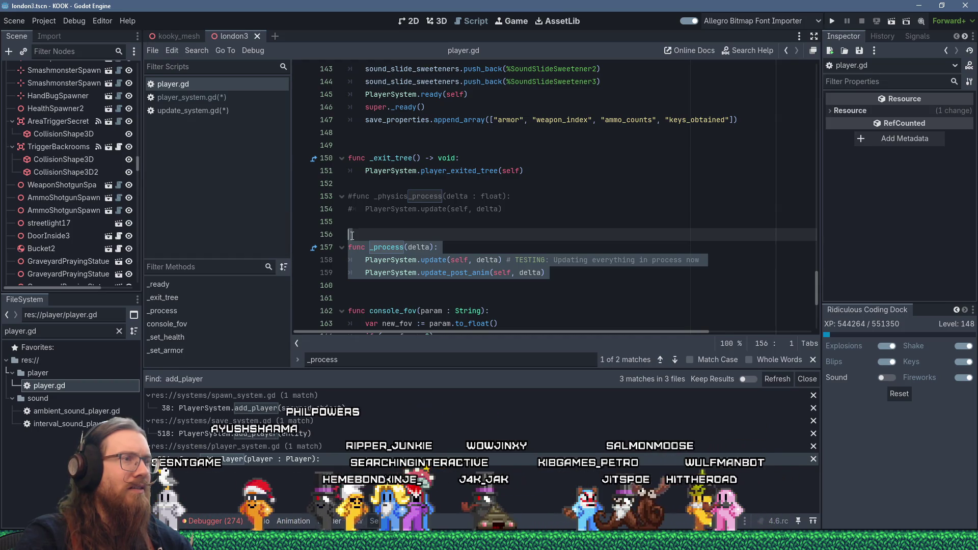
Step: Delete the empty update_post_anim function
{"action": "left_click", "coordinate": [449, 272], "text": "ctrl"}
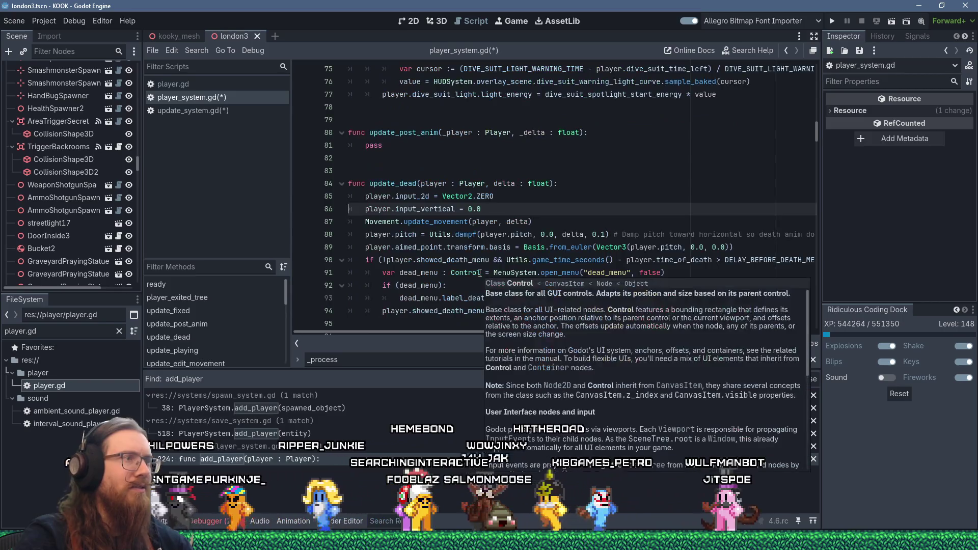
{"action": "scroll", "coordinate": [458, 239], "scroll_direction": "down", "scroll_amount": 4}
{"action": "scroll", "coordinate": [458, 239], "scroll_direction": "up", "scroll_amount": 5}
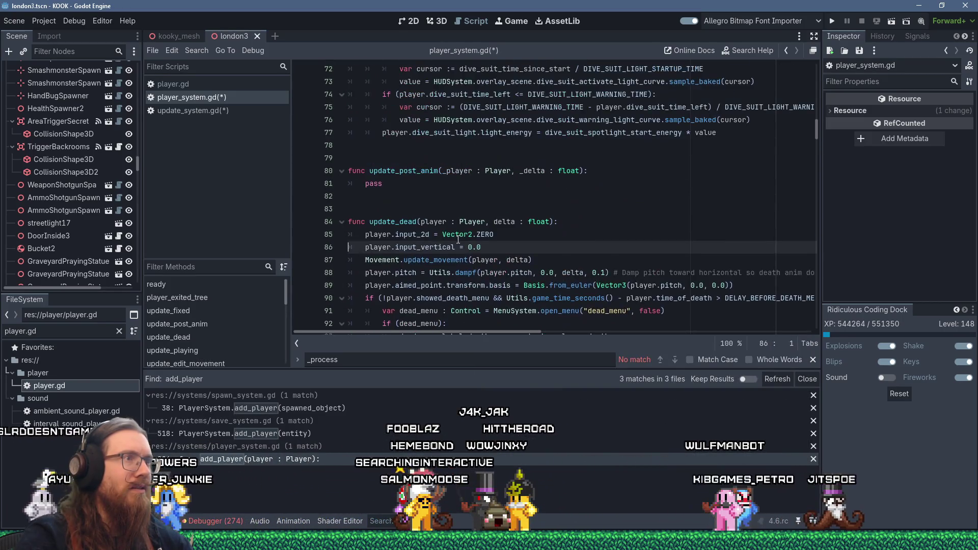
{"action": "left_click_drag", "start_coordinate": [374, 204], "coordinate": [360, 162]}
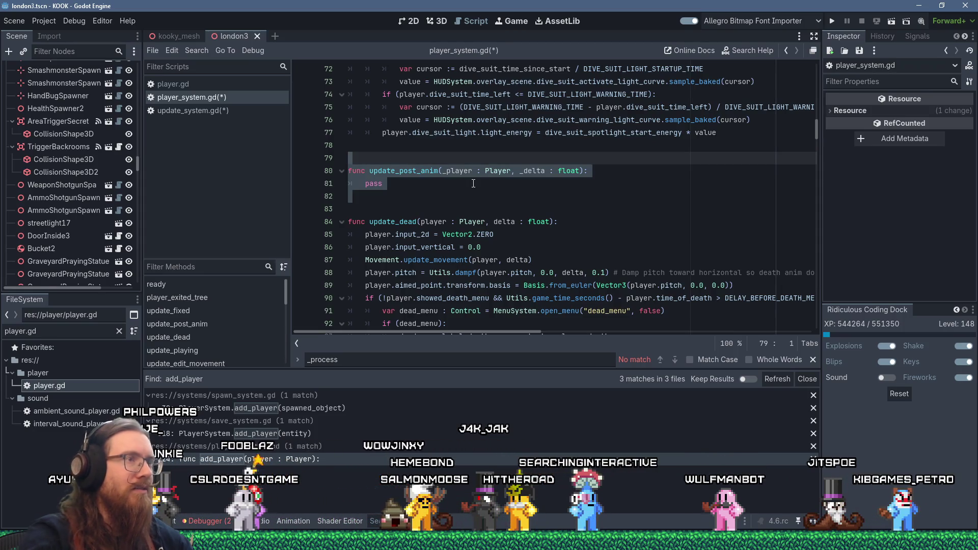
{"action": "key", "text": "Delete"}
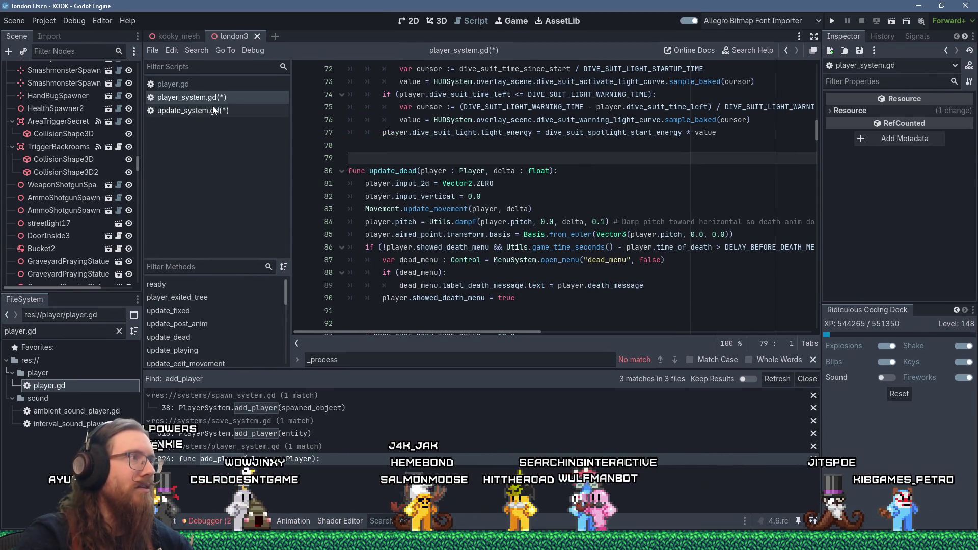
Step: Remove the _physics_process and _process hooks from player.gd, save, and run the game with F5
{"action": "left_click", "coordinate": [204, 83]}
{"action": "mouse_move", "coordinate": [418, 291]}
{"action": "left_mouse_down"}
{"action": "mouse_move", "coordinate": [366, 239]}
{"action": "mouse_move", "coordinate": [347, 188]}
{"action": "left_mouse_up"}
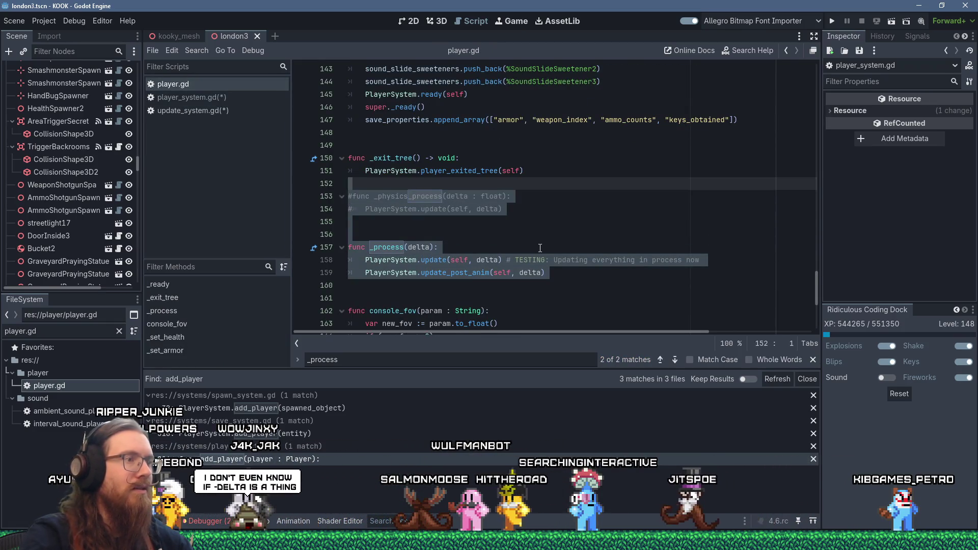
{"action": "key", "text": "Delete"}
{"action": "key", "text": "ctrl+s"}
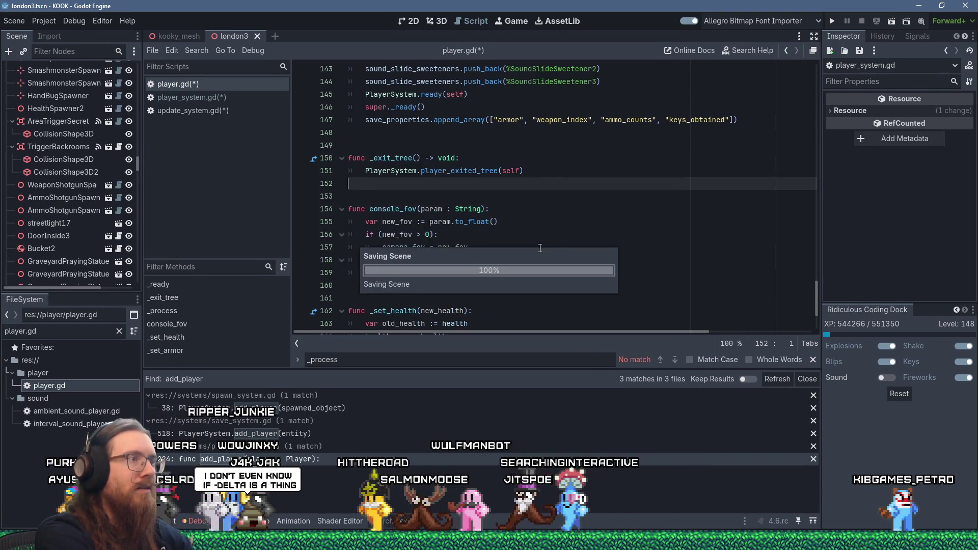
{"action": "key", "text": "F5"}
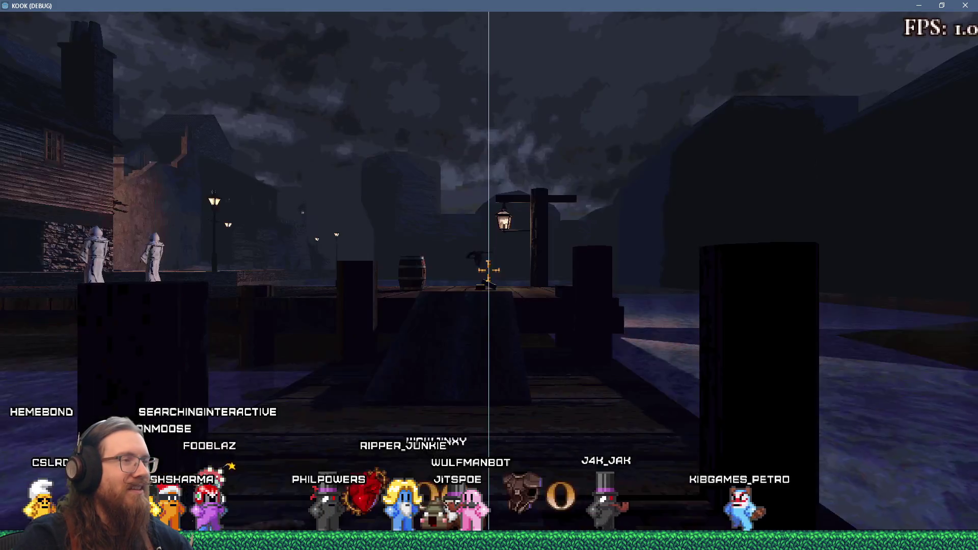
Step: Walk forward on the dock, kick the barrel, open the console, then quit the game
{"action": "key", "text": "w"}
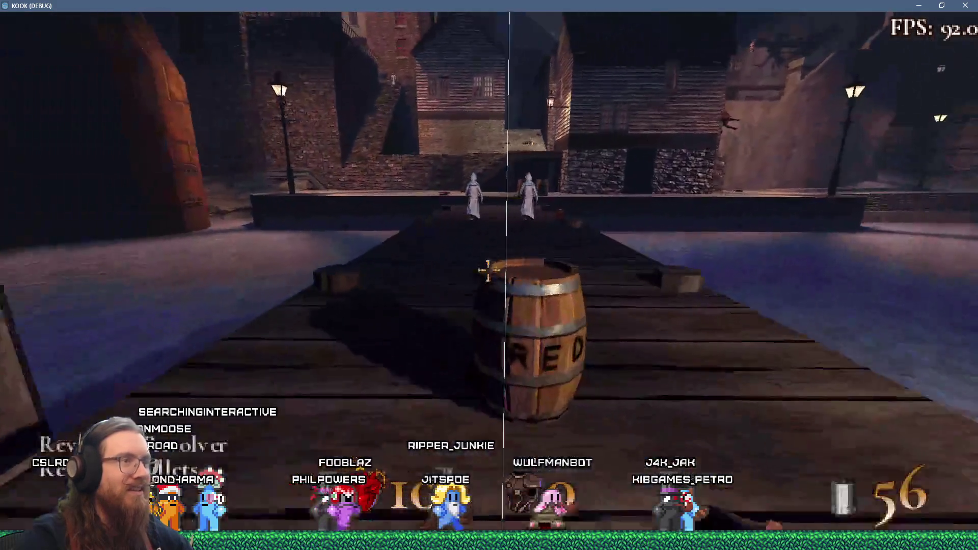
{"action": "key", "text": "f"}
{"action": "key", "text": "grave"}
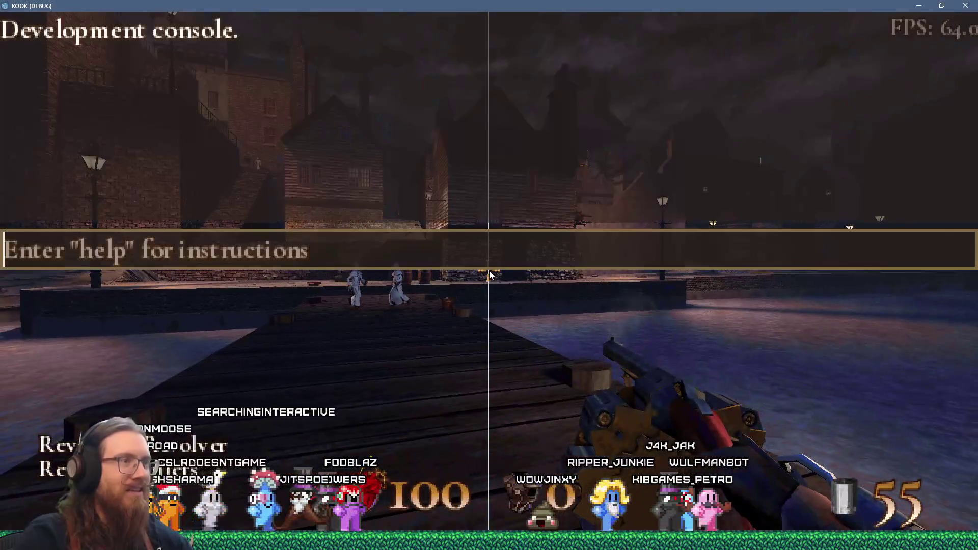
{"action": "key", "text": "alt+F4"}
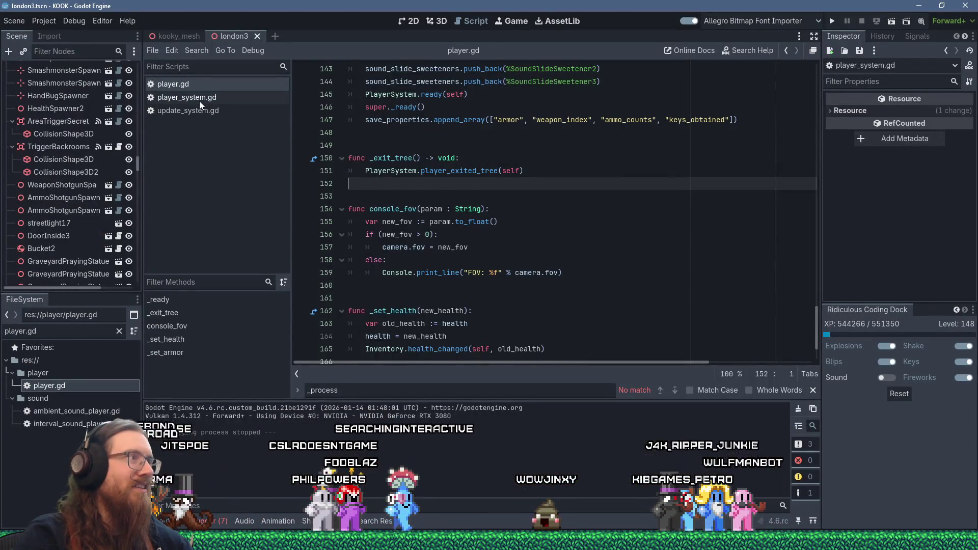
Step: Insert 'delta = -delta' as the first line of update_fixed in player_system.gd
{"action": "left_click", "coordinate": [200, 101]}
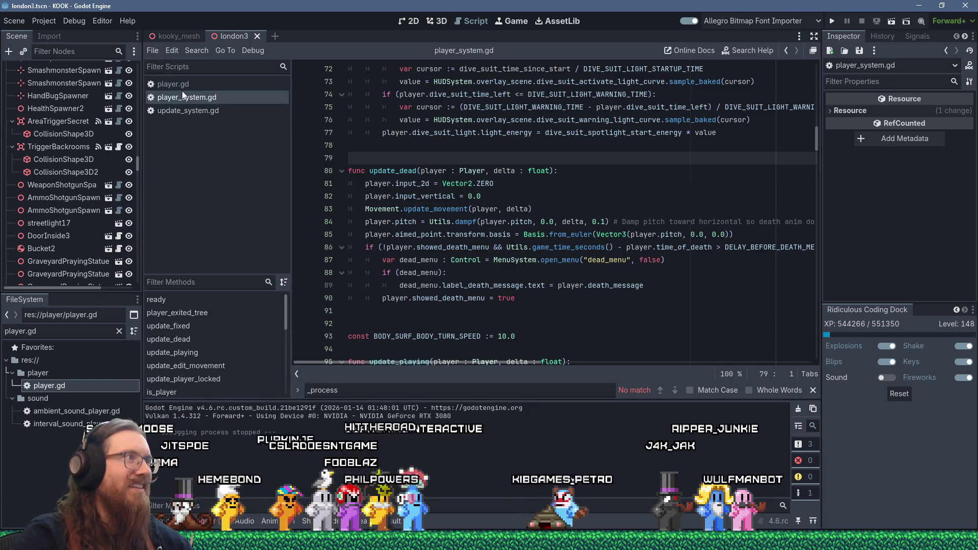
{"action": "left_click", "coordinate": [182, 88]}
{"action": "left_click", "coordinate": [180, 98]}
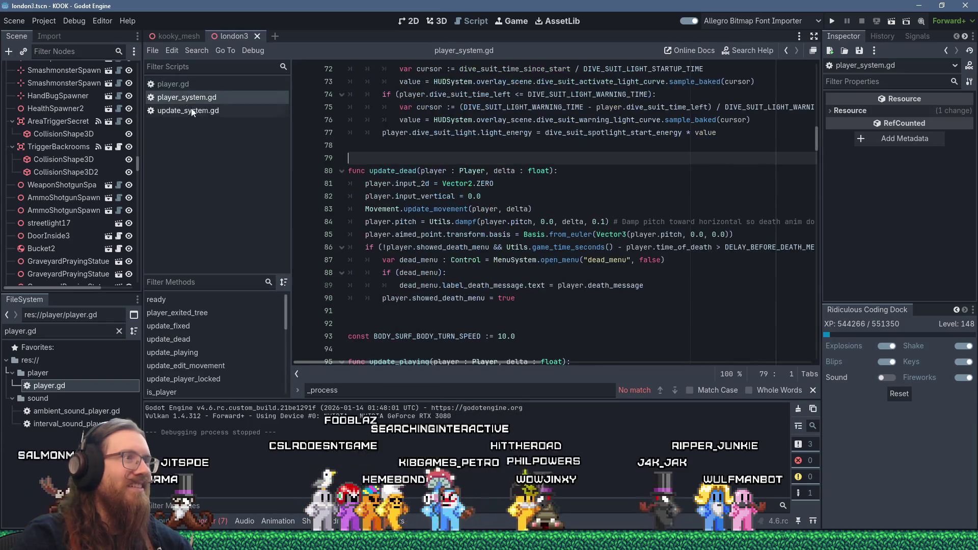
{"action": "scroll", "coordinate": [447, 283], "scroll_direction": "up", "scroll_amount": 5}
{"action": "scroll", "coordinate": [447, 283], "scroll_direction": "up", "scroll_amount": 3}
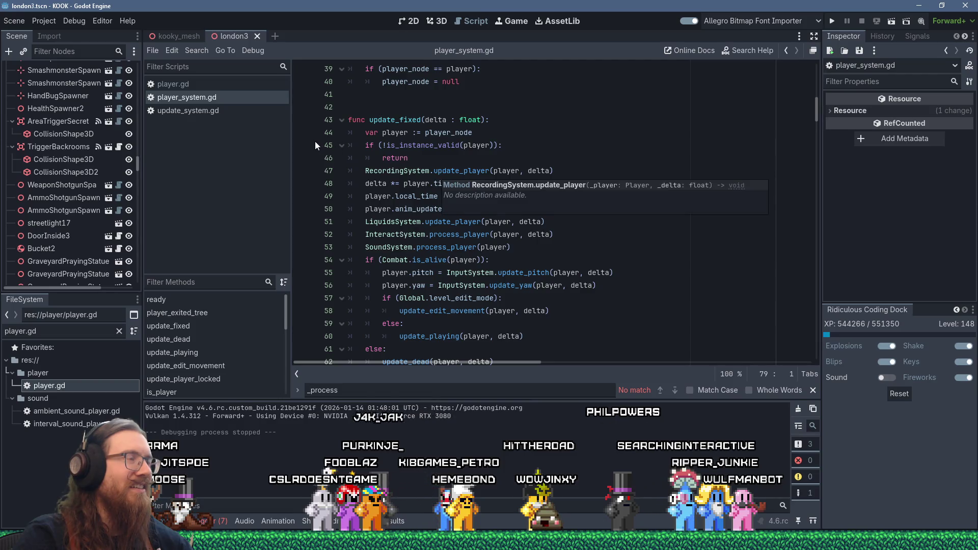
{"action": "left_click", "coordinate": [565, 120]}
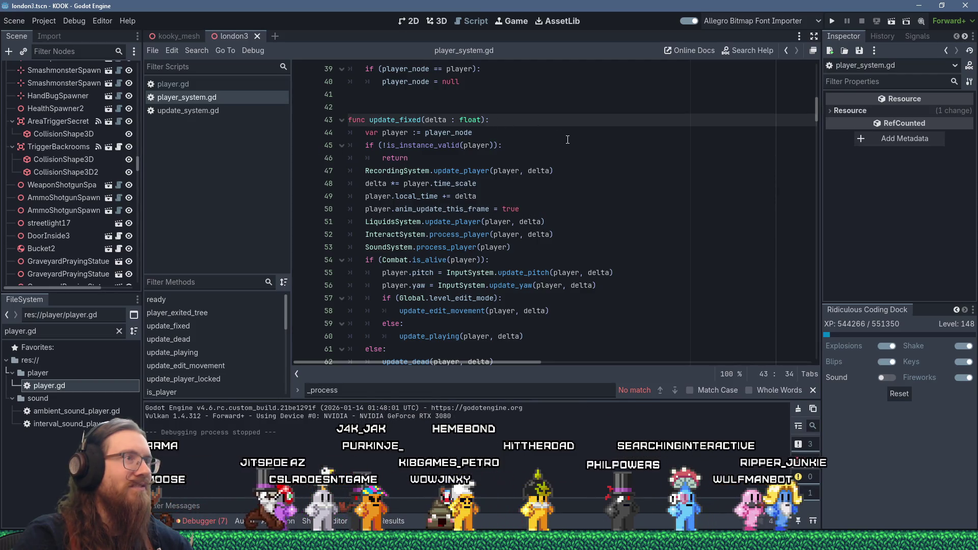
{"action": "key", "text": "Return"}
{"action": "type", "text": "delta = -delta"}
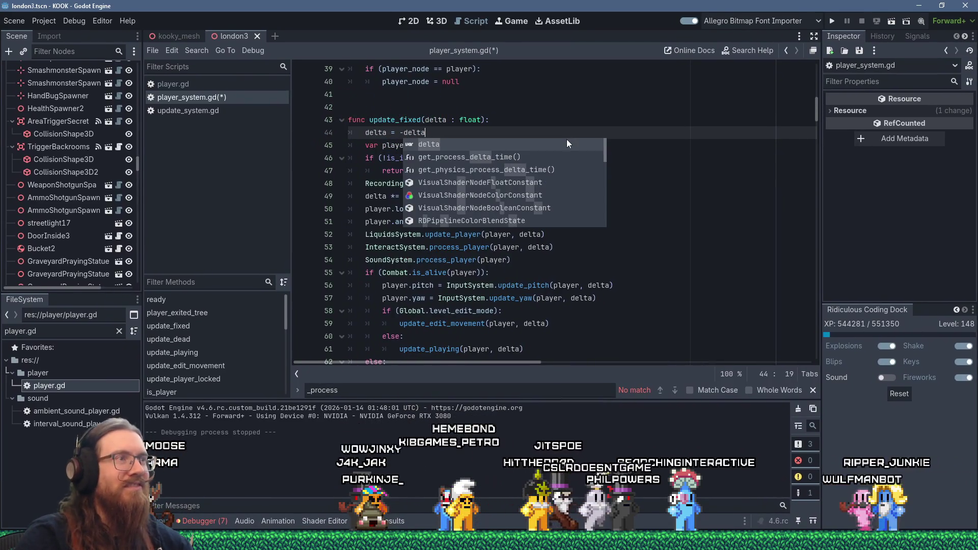
{"action": "left_click", "coordinate": [567, 107]}
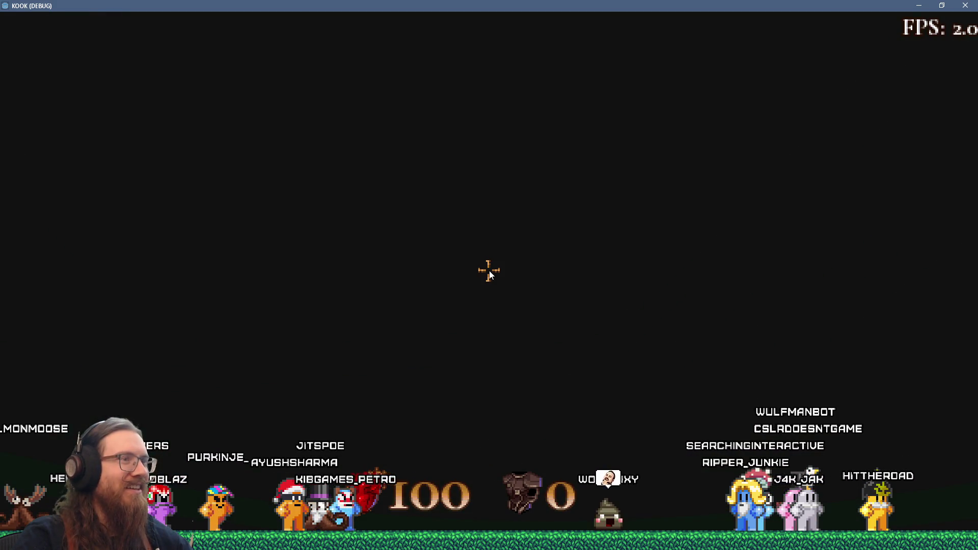
Step: Close the game, delete the 'delta = -delta' line from update_fixed, and relaunch the game
{"action": "key", "text": "grave"}
{"action": "left_click", "coordinate": [965, 5]}
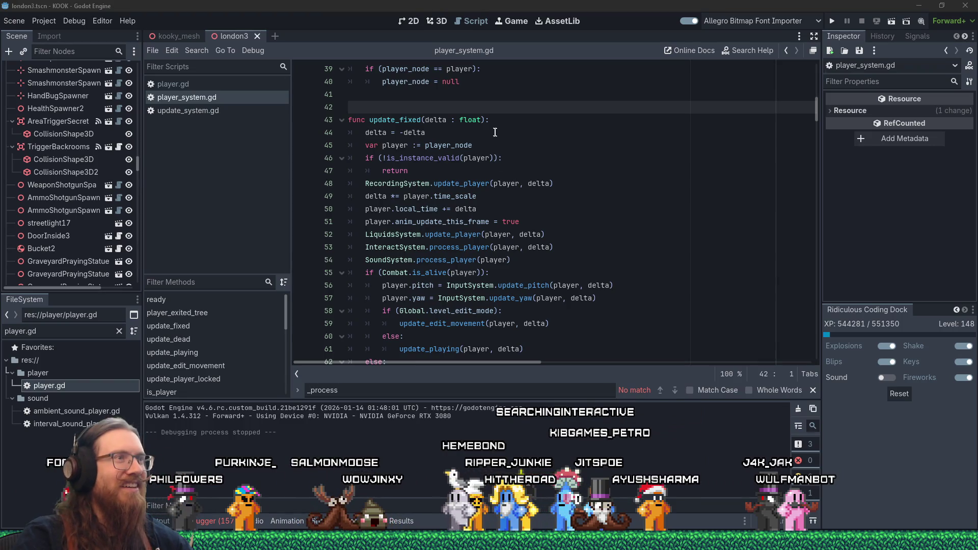
{"action": "left_click_drag", "start_coordinate": [515, 133], "coordinate": [515, 125]}
{"action": "key", "text": "BackSpace"}
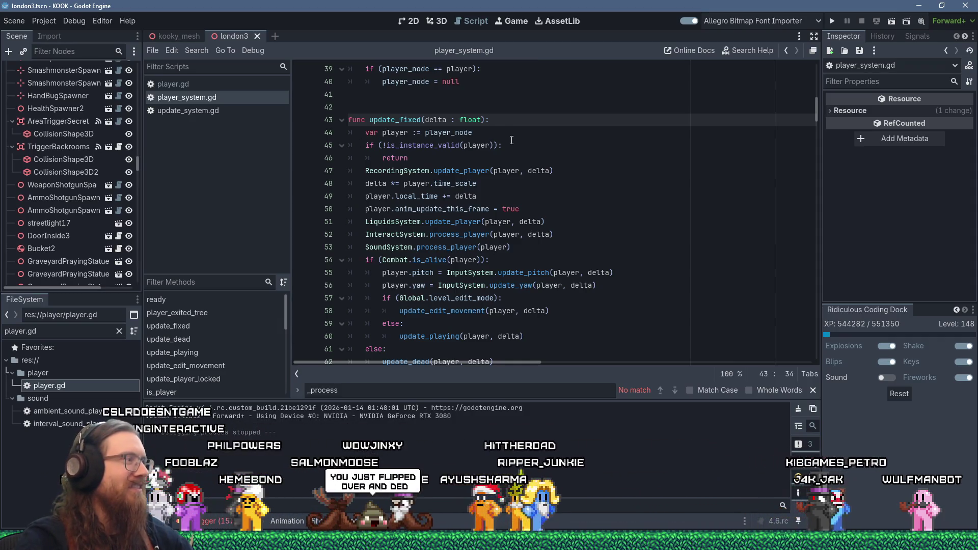
{"action": "left_click", "coordinate": [832, 21]}
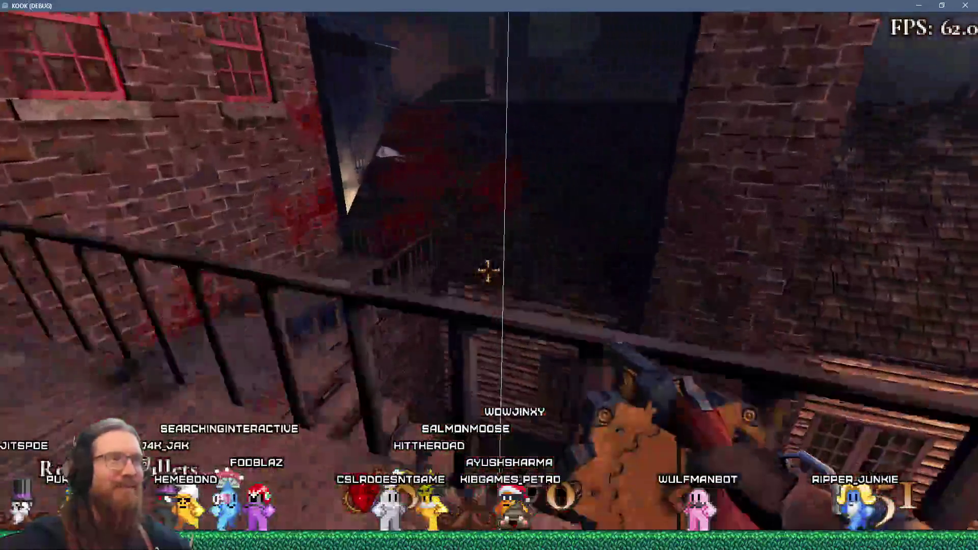
Step: Shoot at cultists overhead, in the corridor and dark room until killed, then load the last save
{"action": "mouse_move", "coordinate": [489, 271]}
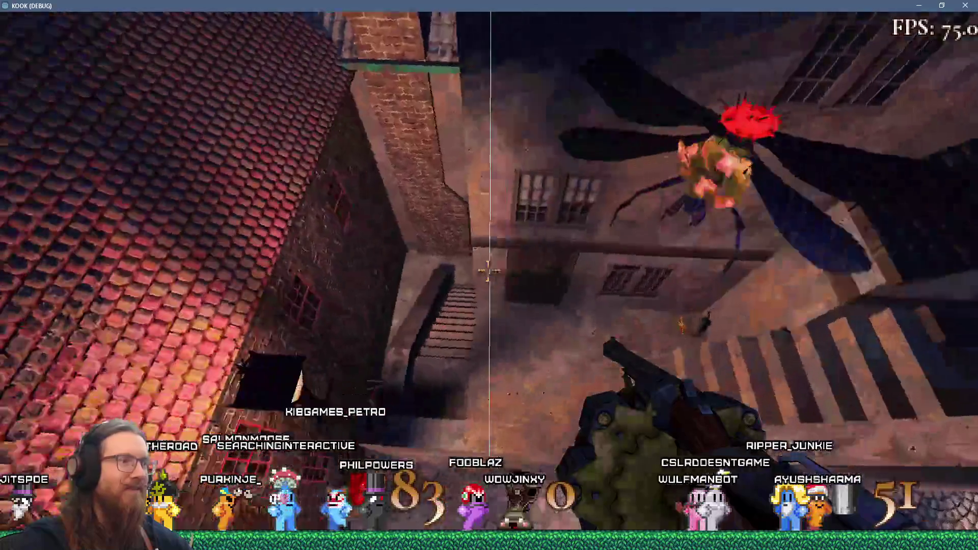
{"action": "left_click", "coordinate": [489, 271]}
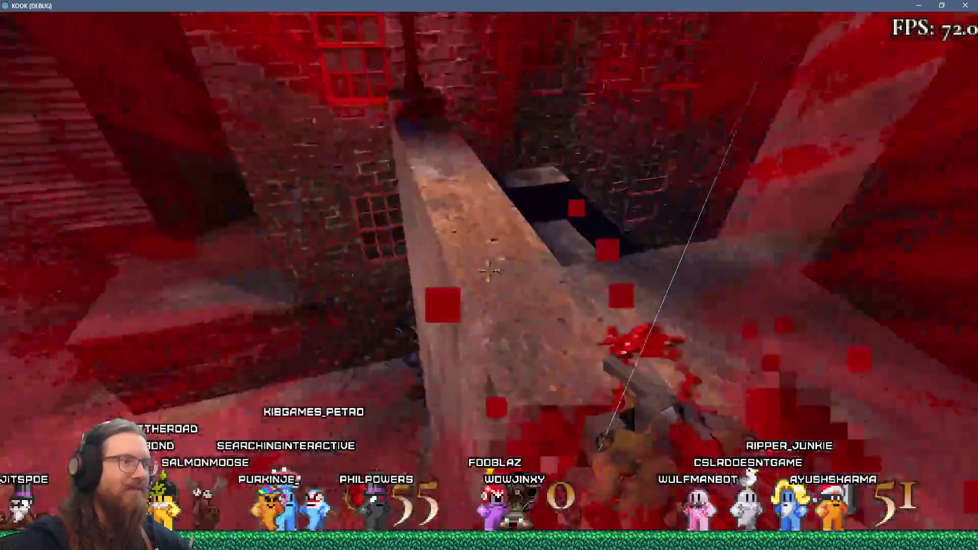
{"action": "mouse_move", "coordinate": [489, 271]}
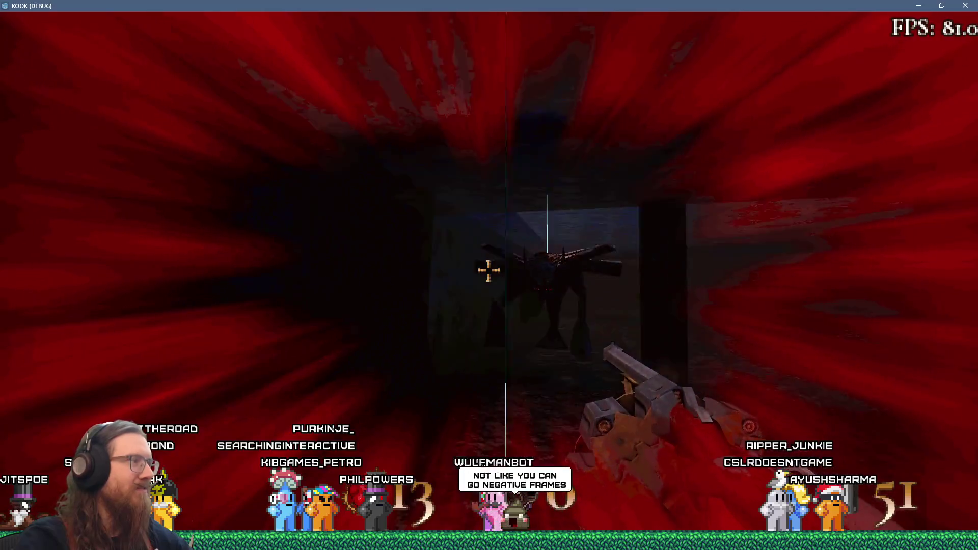
{"action": "left_click", "coordinate": [488, 271]}
{"action": "left_click", "coordinate": [489, 271]}
{"action": "left_click", "coordinate": [488, 271]}
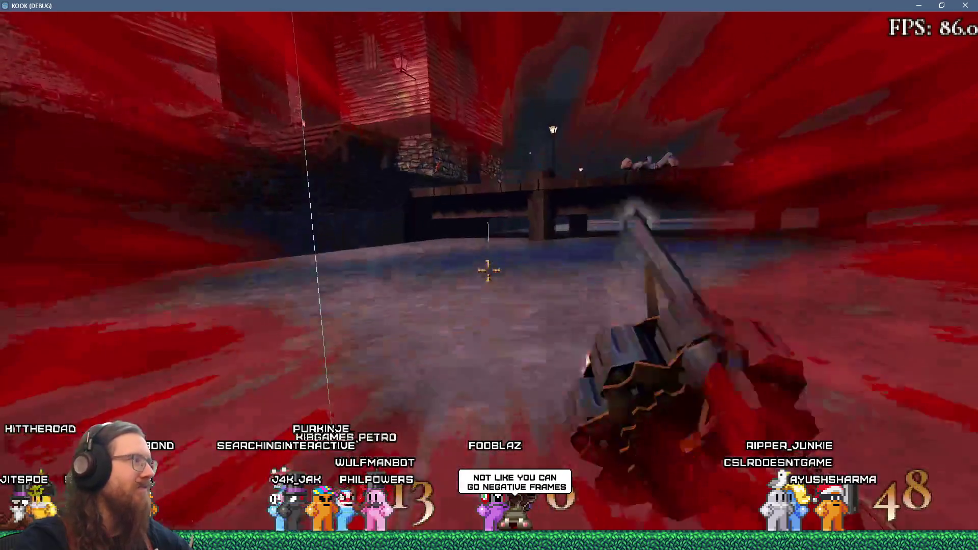
{"action": "mouse_move", "coordinate": [489, 271]}
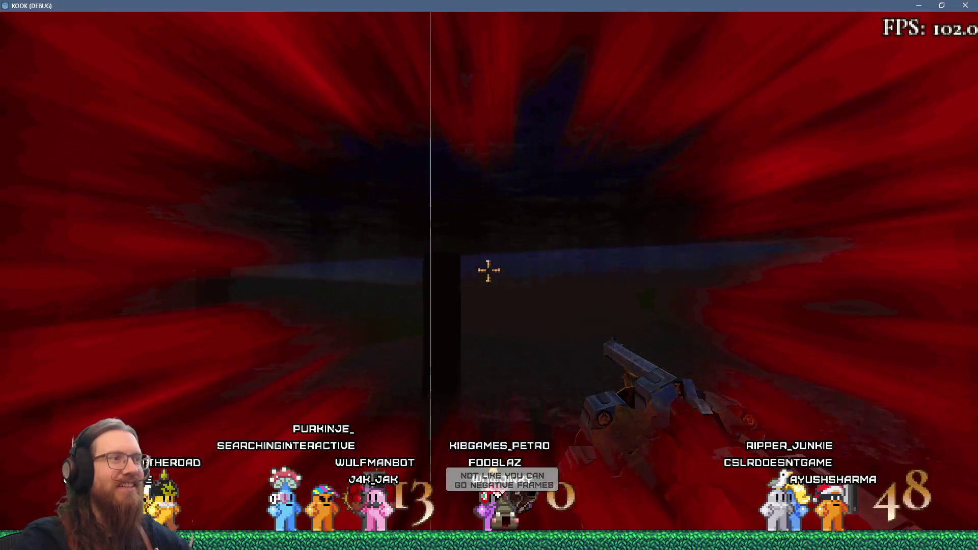
{"action": "left_click", "coordinate": [489, 271]}
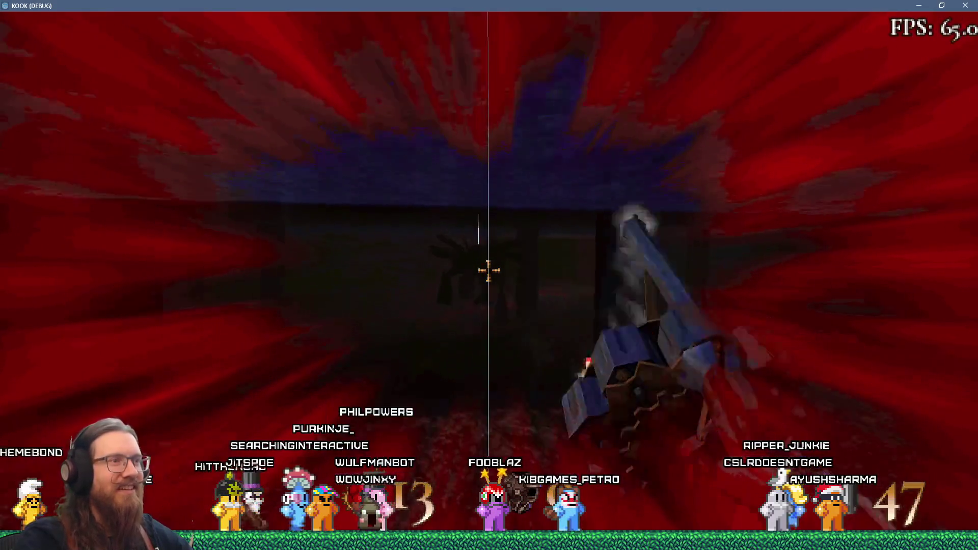
{"action": "left_click", "coordinate": [489, 271]}
{"action": "left_click", "coordinate": [489, 271]}
{"action": "left_click", "coordinate": [488, 271]}
{"action": "left_click", "coordinate": [489, 271]}
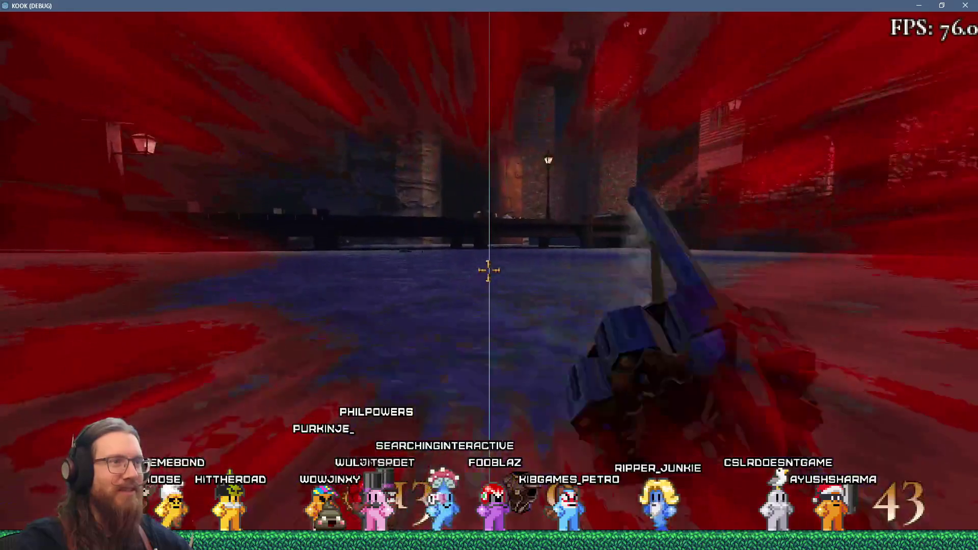
{"action": "left_click", "coordinate": [489, 271]}
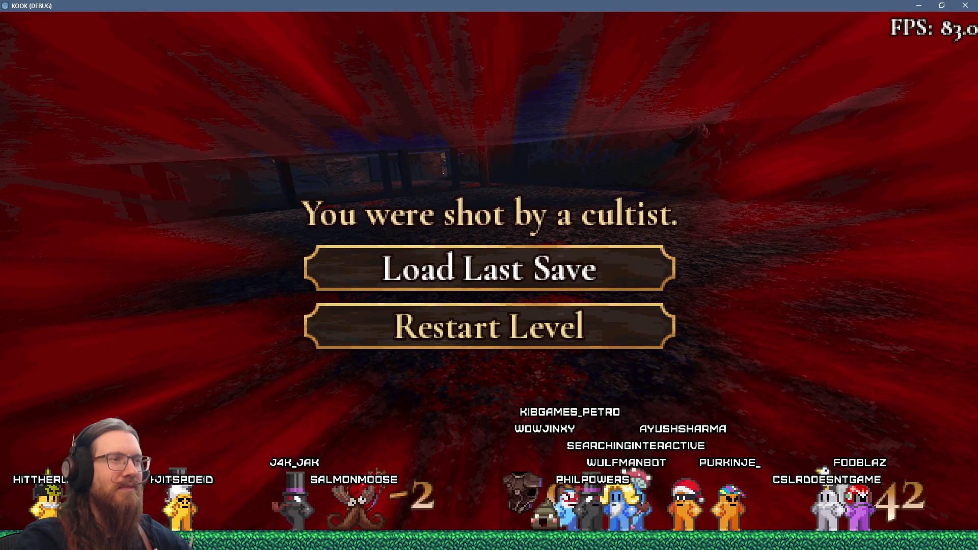
{"action": "left_click", "coordinate": [489, 269]}
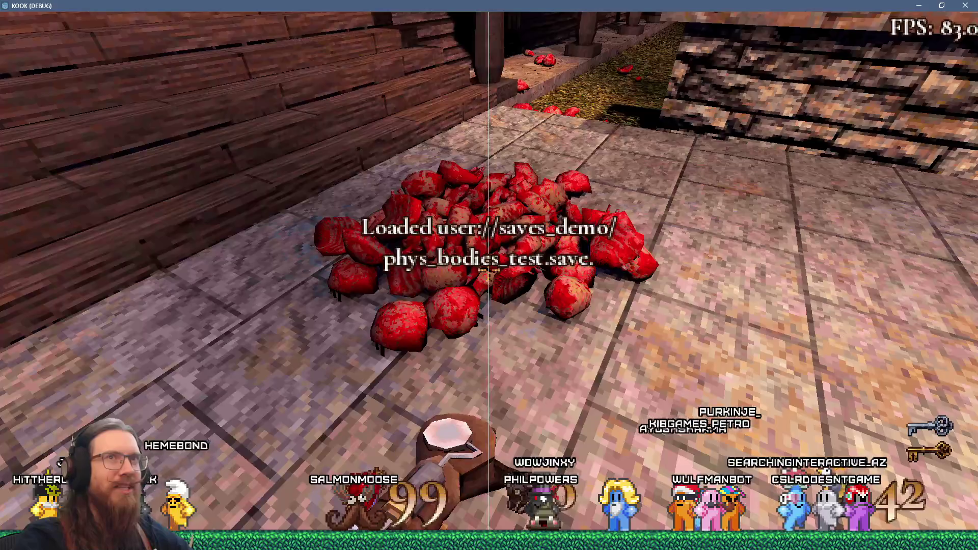
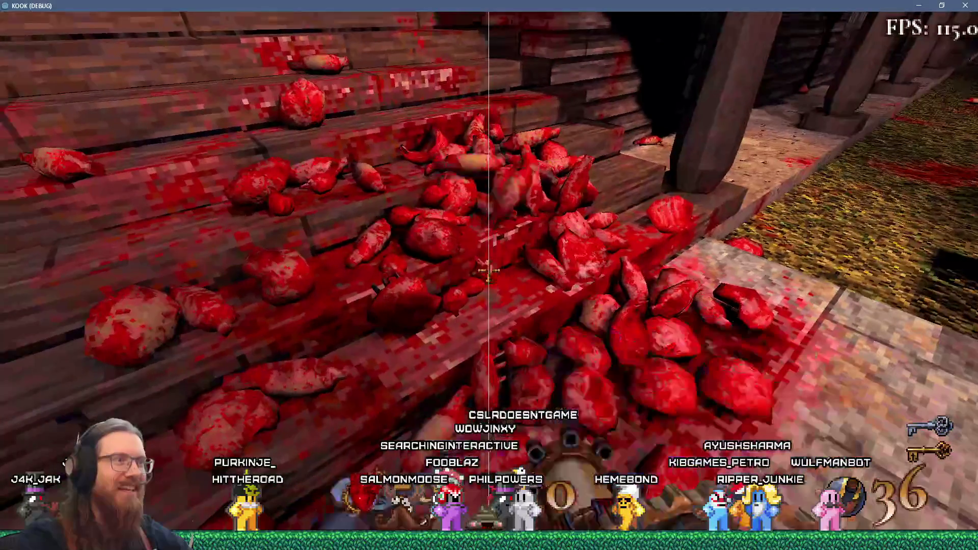
Step: Back away from the gib-covered steps, fire toward the courtyard, then cross the street and kick the gib pile
{"action": "key", "text": "s"}
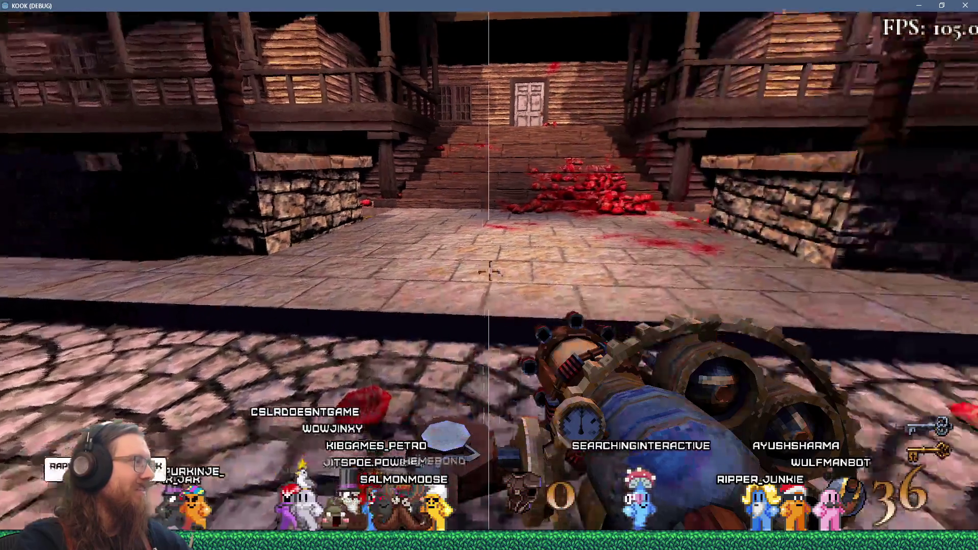
{"action": "left_click", "coordinate": [489, 273]}
{"action": "key", "text": "s"}
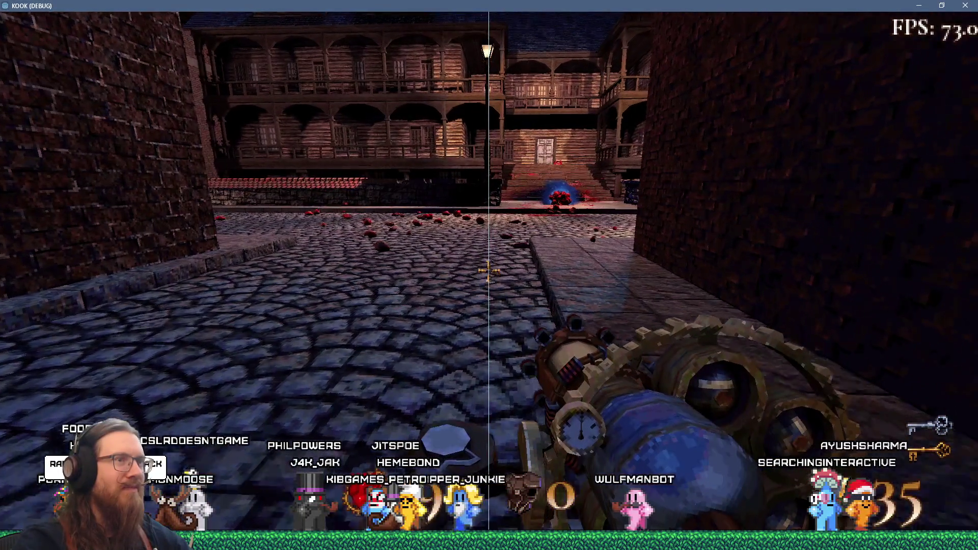
{"action": "key", "text": "w"}
{"action": "key", "text": "w"}
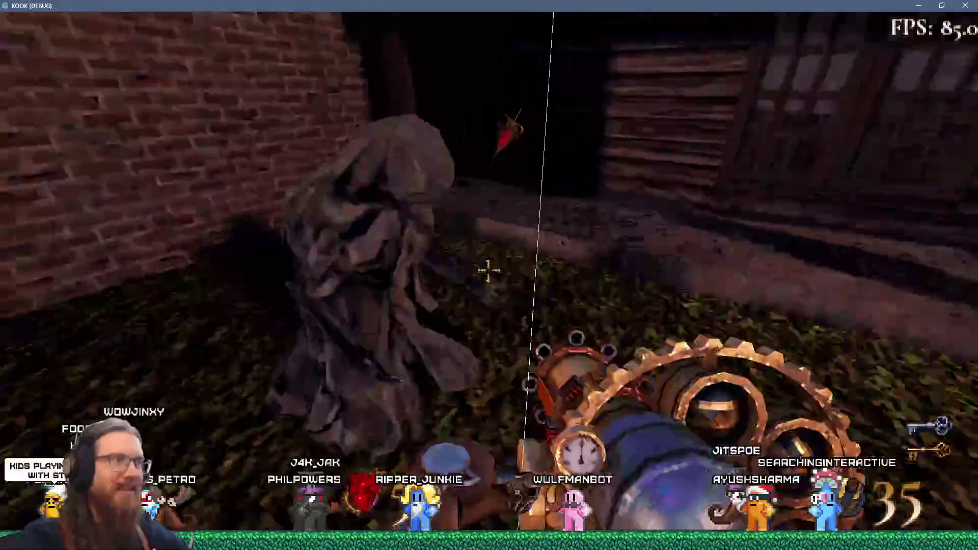
{"action": "key", "text": "w"}
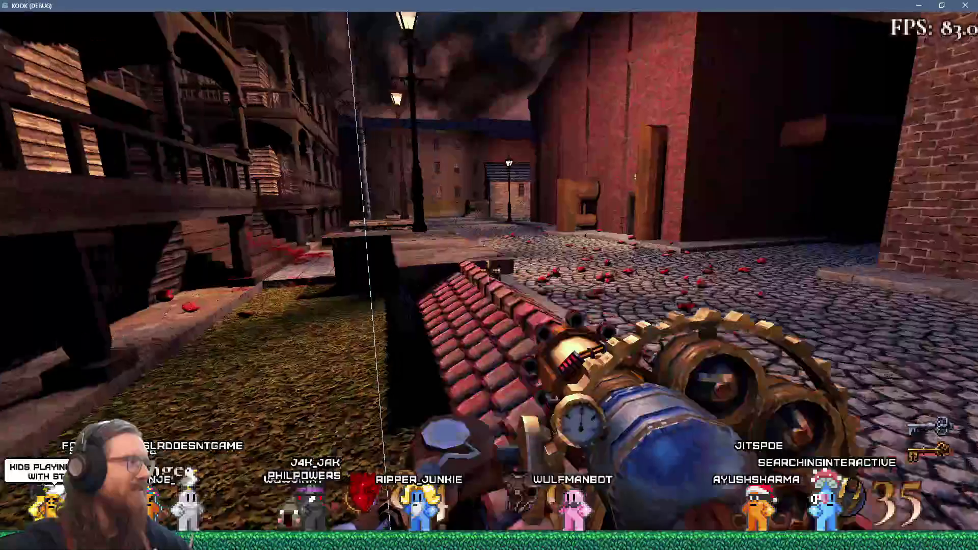
{"action": "key", "text": "w"}
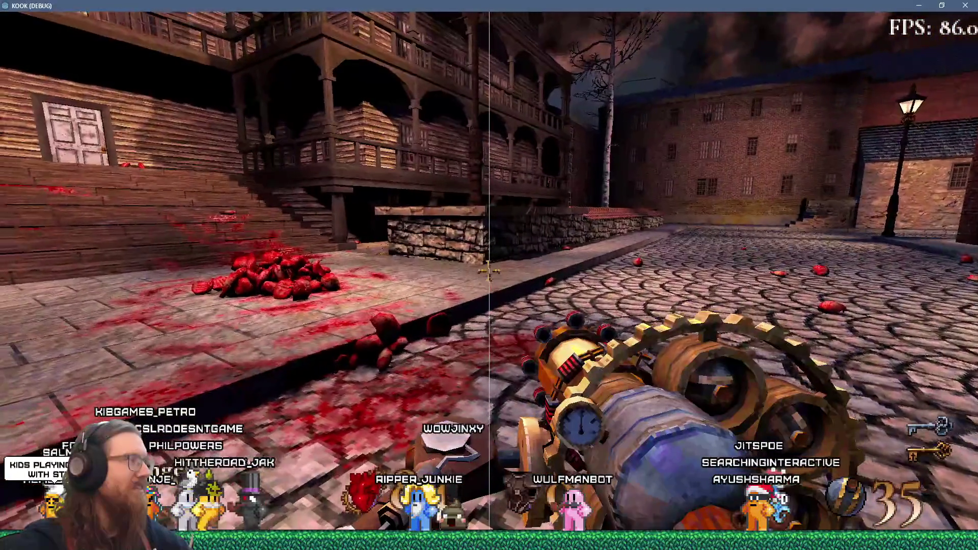
{"action": "key", "text": "w"}
{"action": "key", "text": "f"}
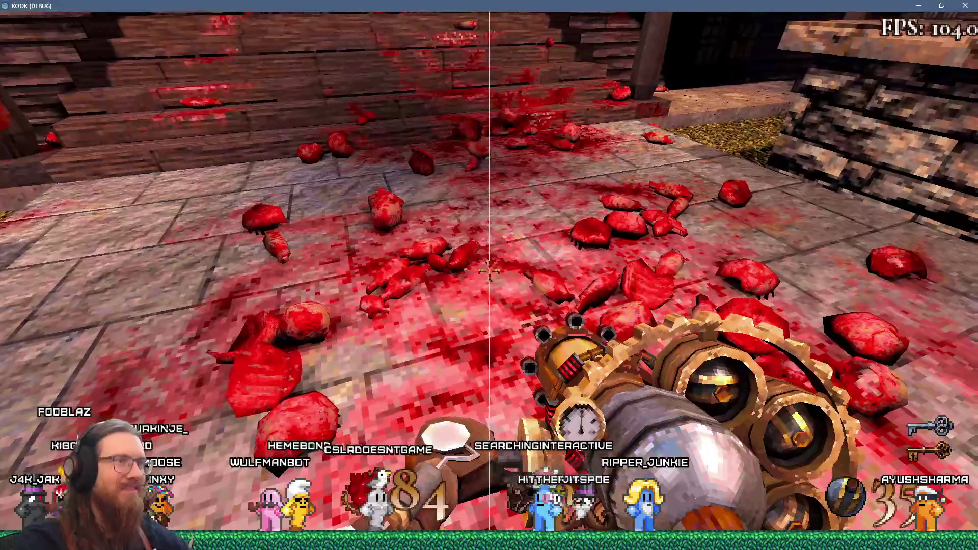
Step: Walk down the cobbled street, head back toward the bloody stairs, and open the development console
{"action": "key", "text": "w"}
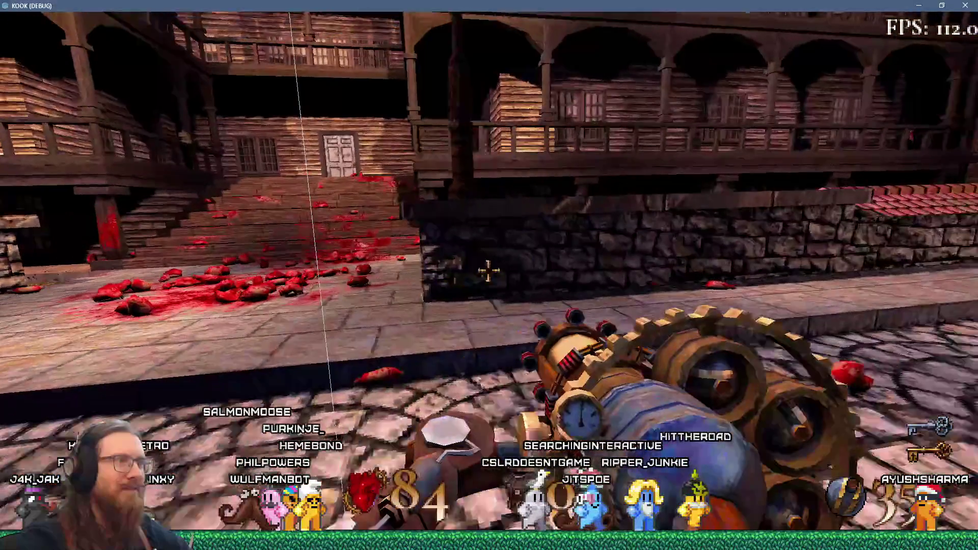
{"action": "key", "text": "w"}
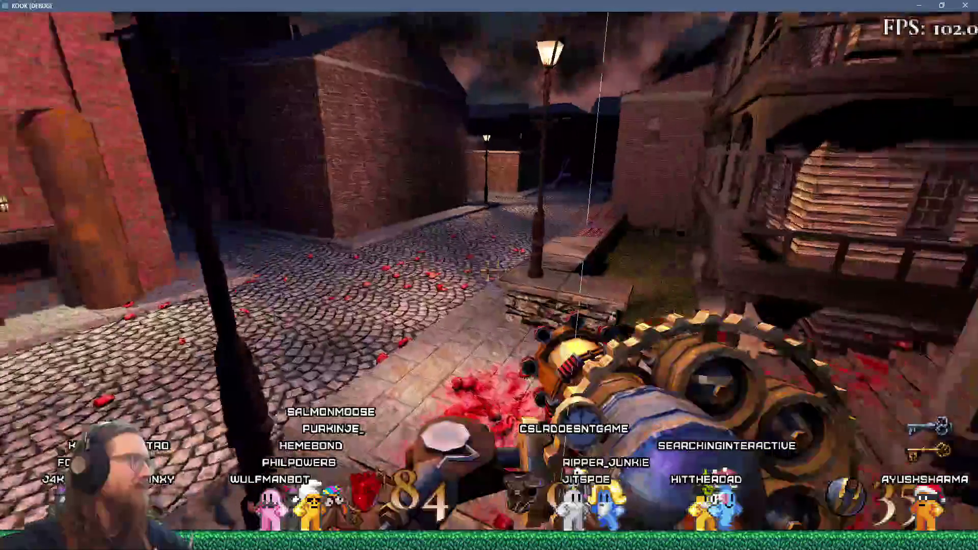
{"action": "key", "text": "w"}
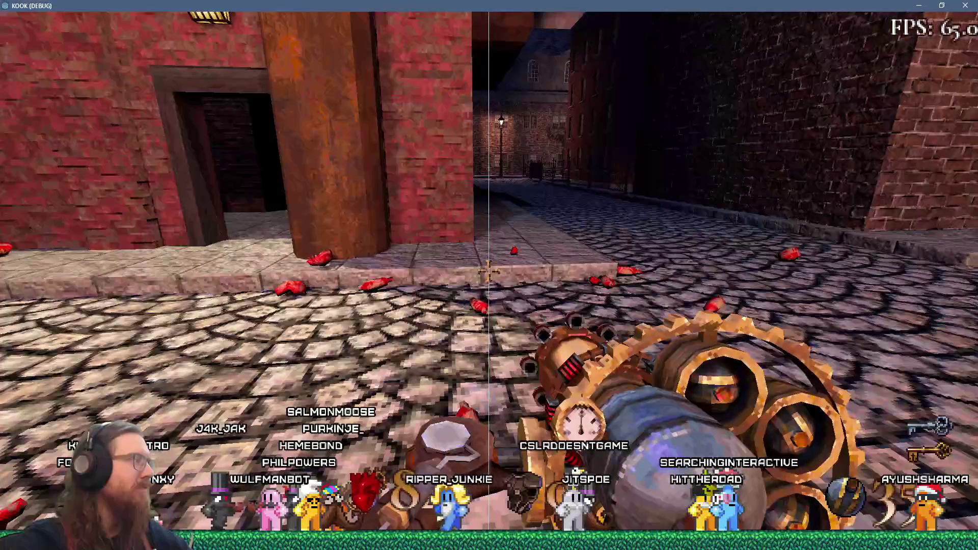
{"action": "key", "text": "w"}
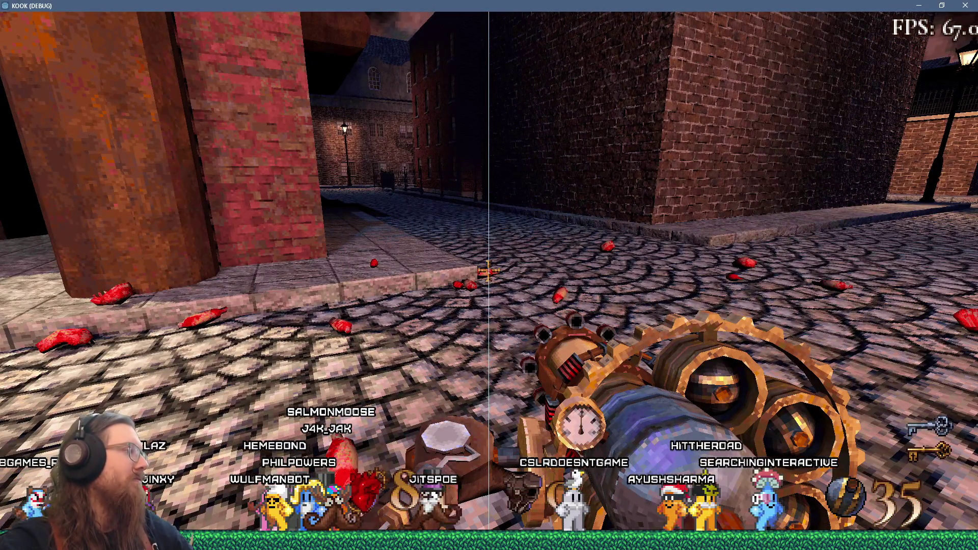
{"action": "key", "text": "w"}
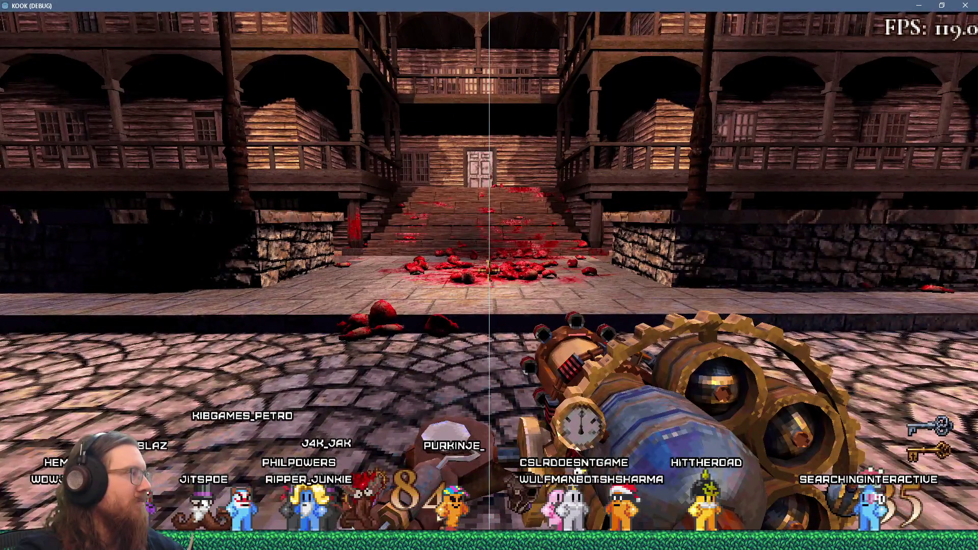
{"action": "mouse_move", "coordinate": [489, 268]}
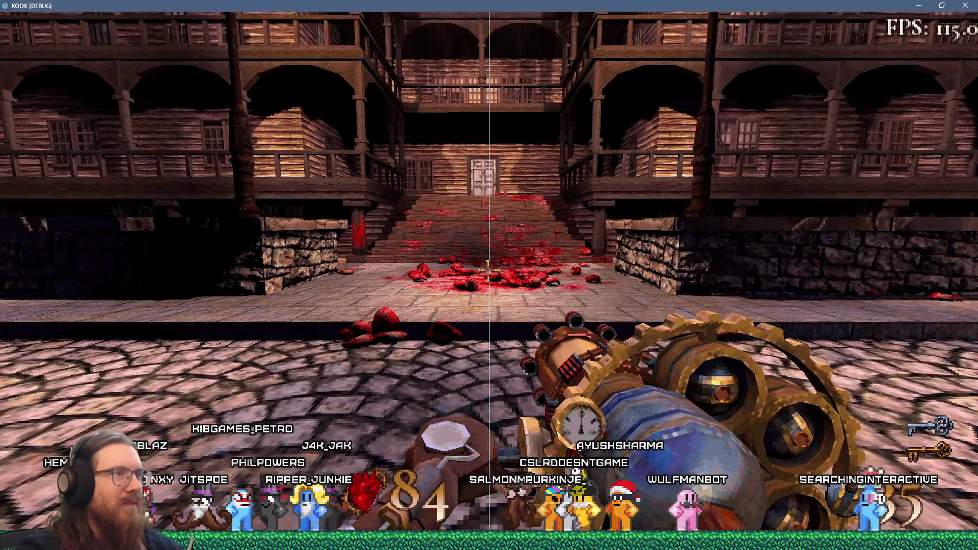
{"action": "key", "text": "grave"}
Step: Run 'quit' in the console to close the game, then switch to the kook_todo.txt list in Notepad
{"action": "type", "text": "quit"}
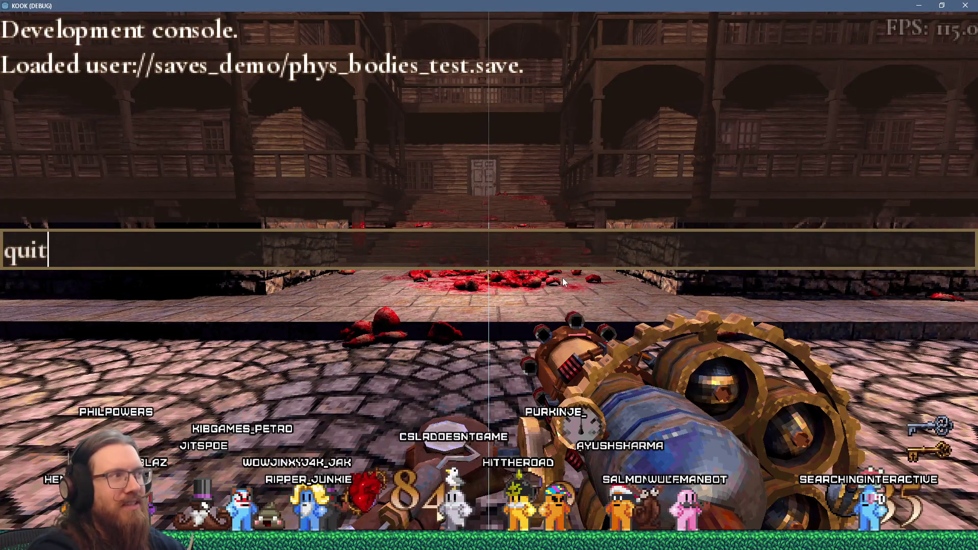
{"action": "key", "text": "Return"}
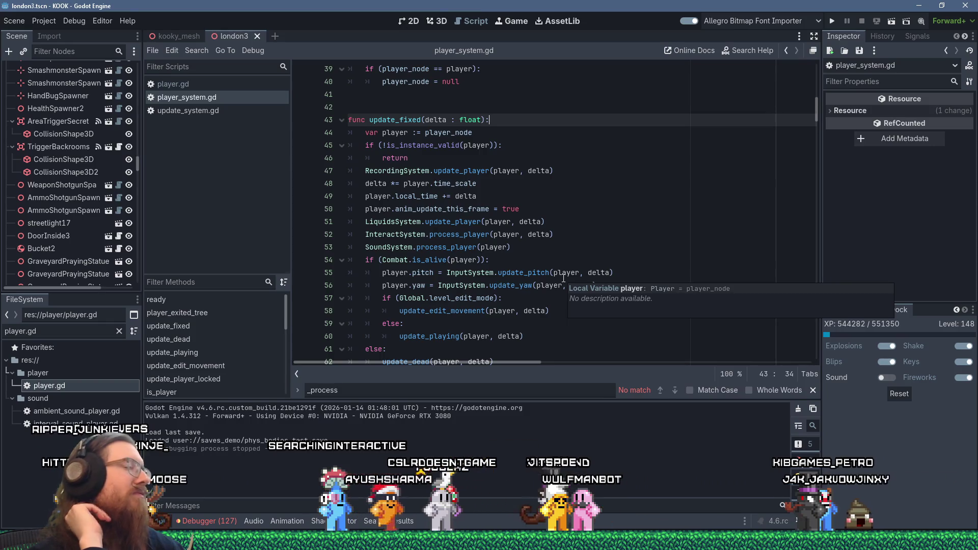
{"action": "key", "text": "alt+Tab"}
{"action": "key", "text": "alt+Tab"}
{"action": "key", "text": "alt+Tab"}
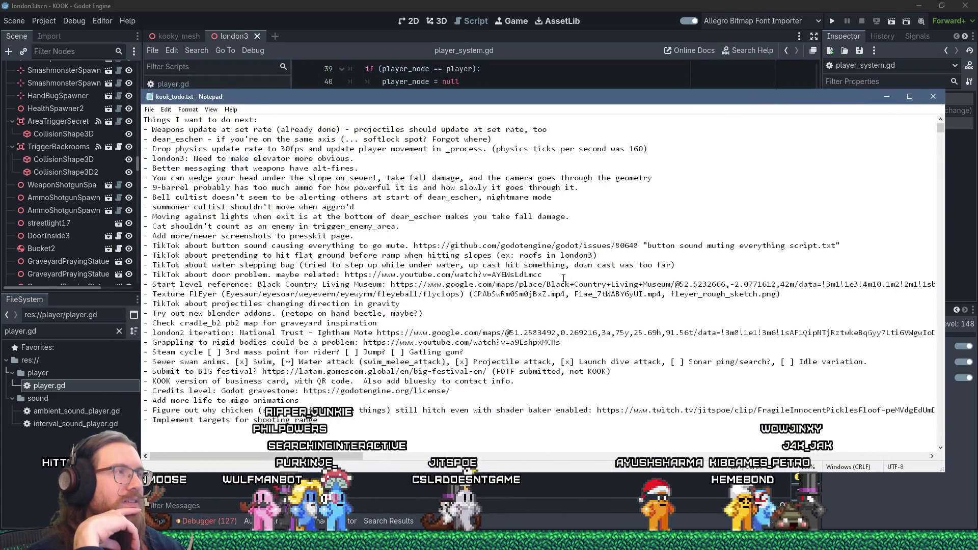
Step: Return to Godot and bring up update_system.gd in the script editor
{"action": "key", "text": "alt+Tab"}
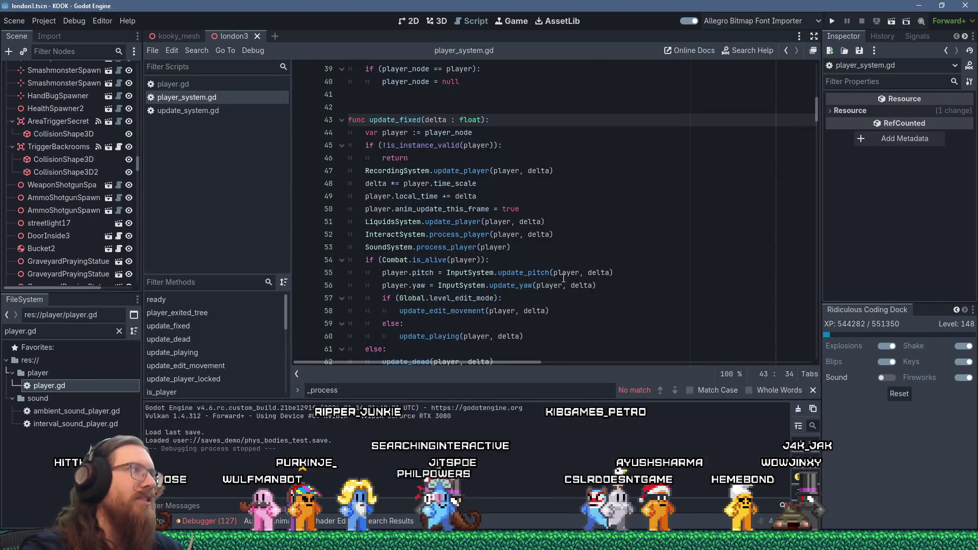
{"action": "left_click", "coordinate": [188, 110]}
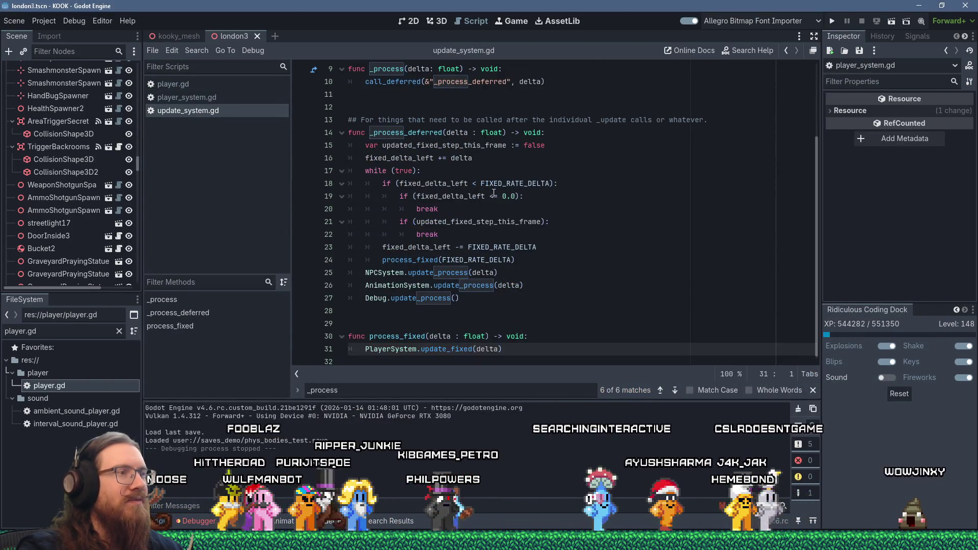
{"action": "scroll", "coordinate": [493, 193], "scroll_direction": "up", "scroll_amount": 2}
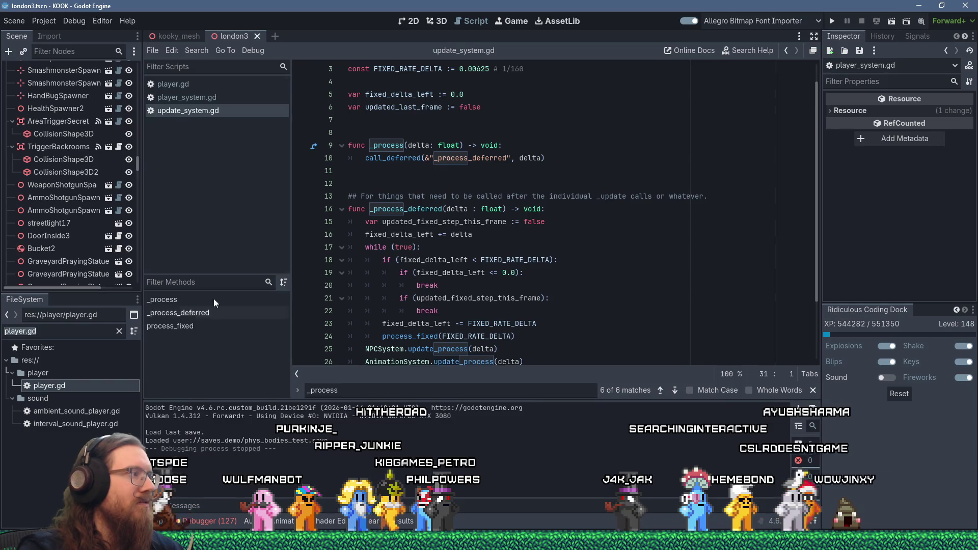
Step: Open projectile_system.gd from the FileSystem filter, then go back to update_system.gd's updated_last_frame line
{"action": "type", "text": "projectile_syst"}
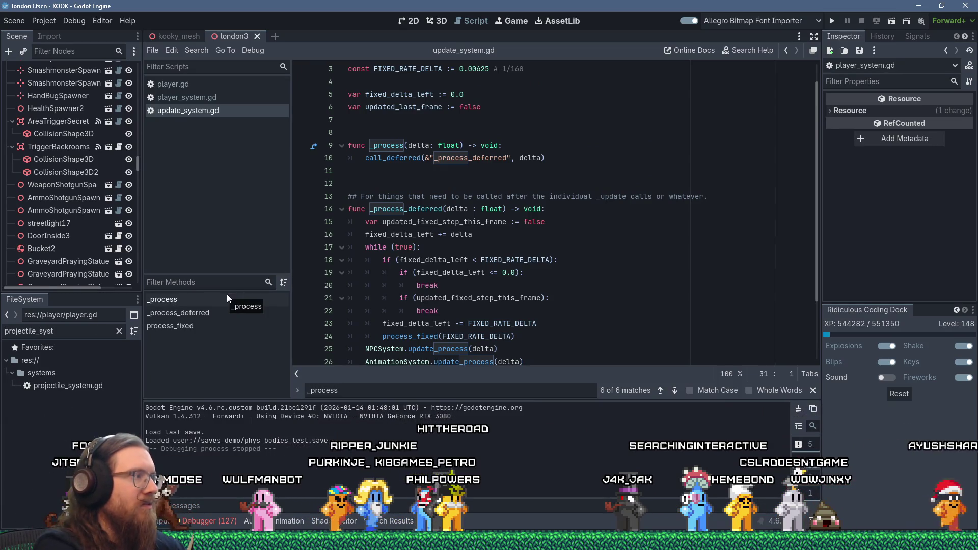
{"action": "type", "text": "em"}
{"action": "left_click", "coordinate": [81, 386]}
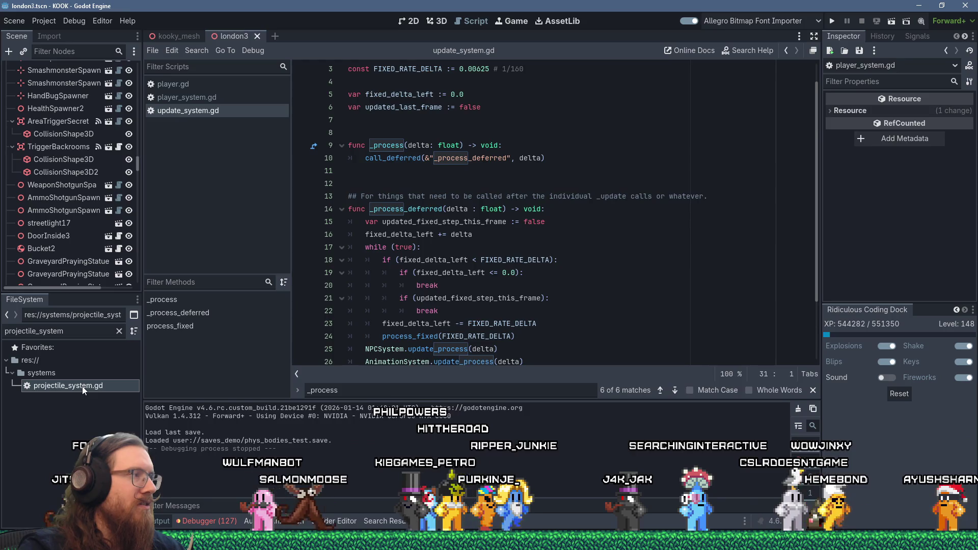
{"action": "double_click", "coordinate": [81, 386]}
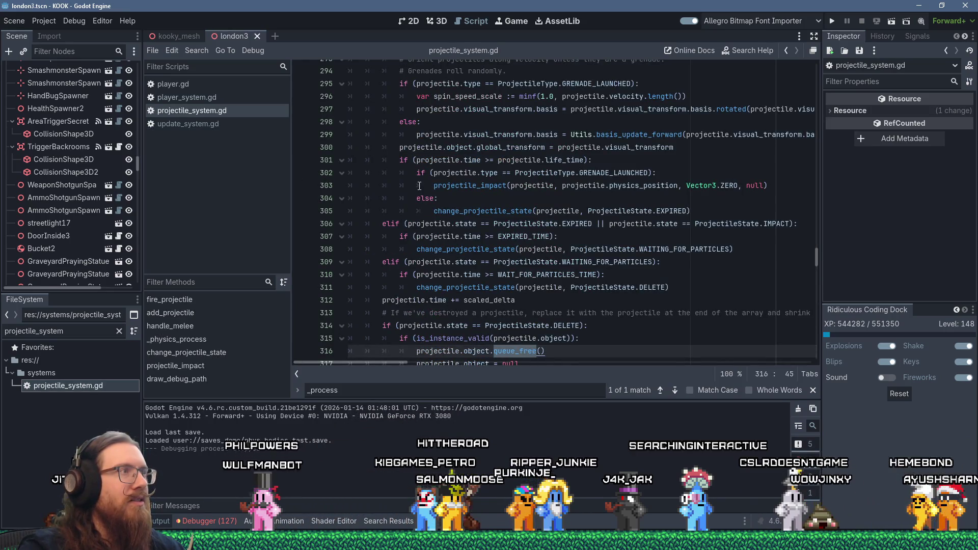
{"action": "left_click", "coordinate": [198, 123]}
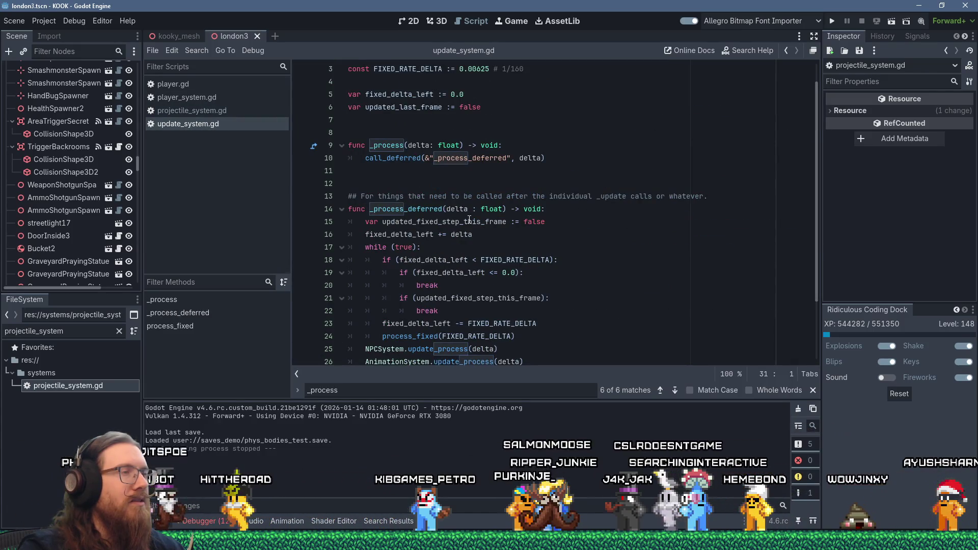
{"action": "left_click_drag", "start_coordinate": [484, 108], "coordinate": [492, 98]}
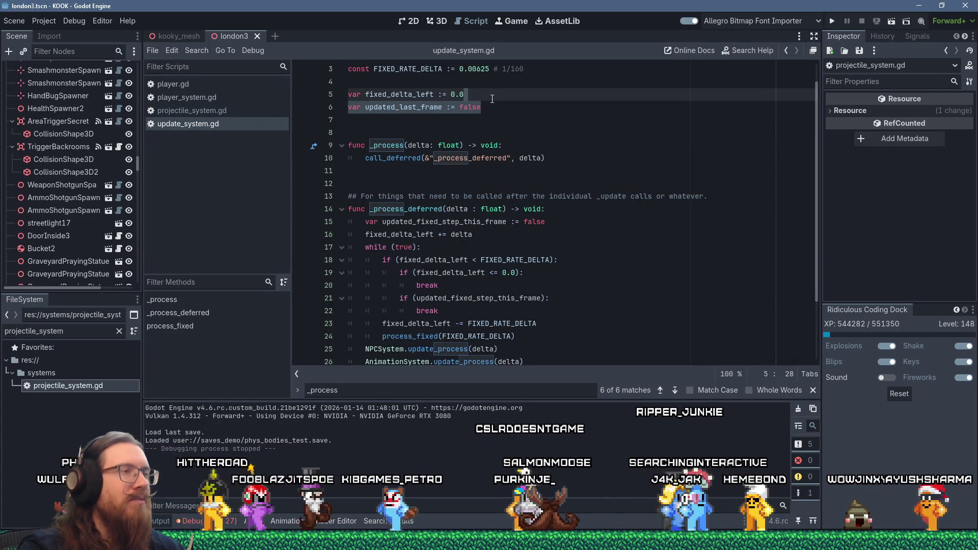
Step: Delete the updated_last_frame declaration and add 'updated_fixed_step_this_frame = true' after process_fixed
{"action": "key", "text": "Delete"}
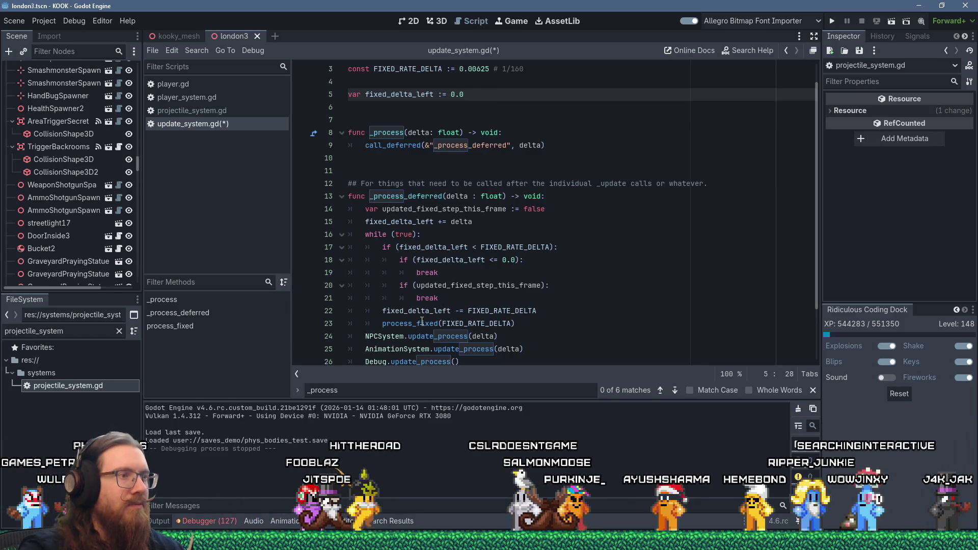
{"action": "left_click", "coordinate": [588, 323]}
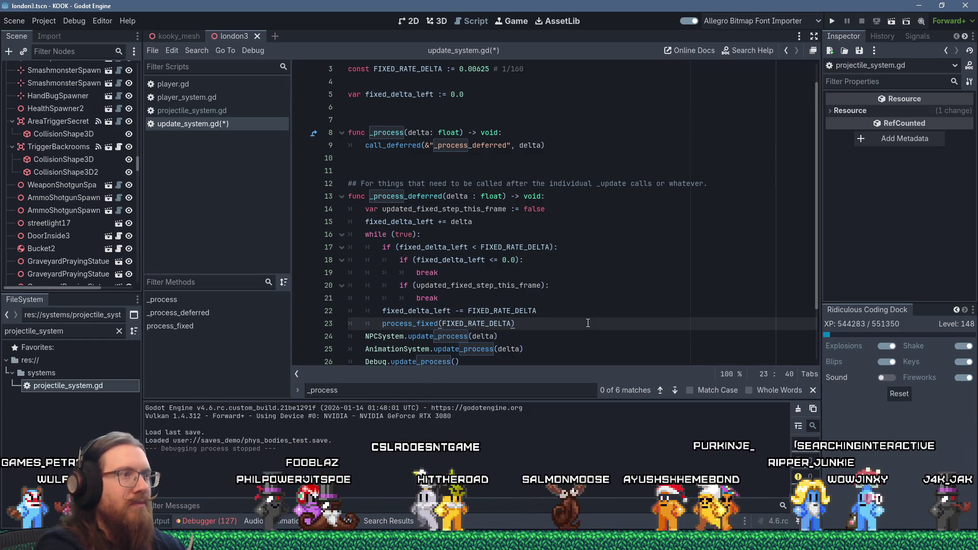
{"action": "key", "text": "Return"}
{"action": "type", "text": "updated_"}
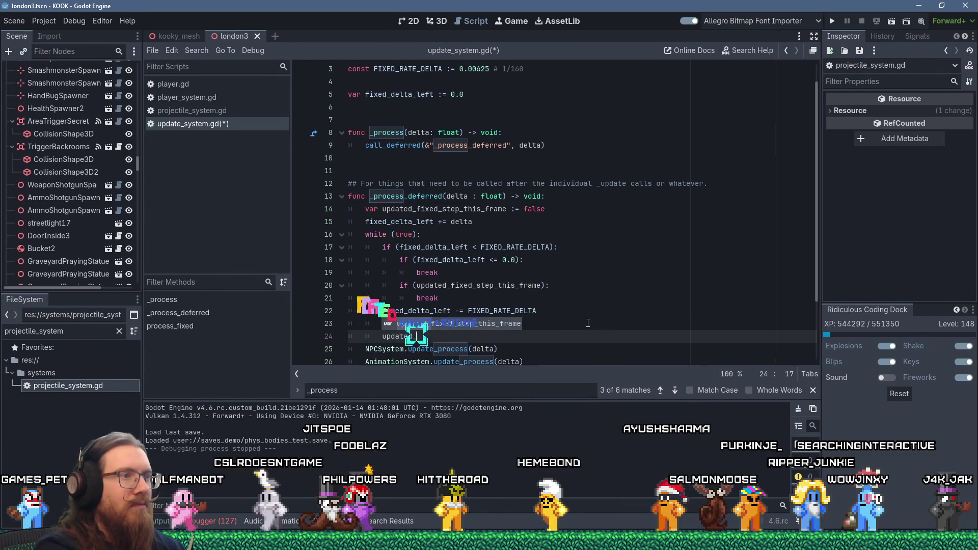
{"action": "key", "text": "Return"}
{"action": "type", "text": "= true"}
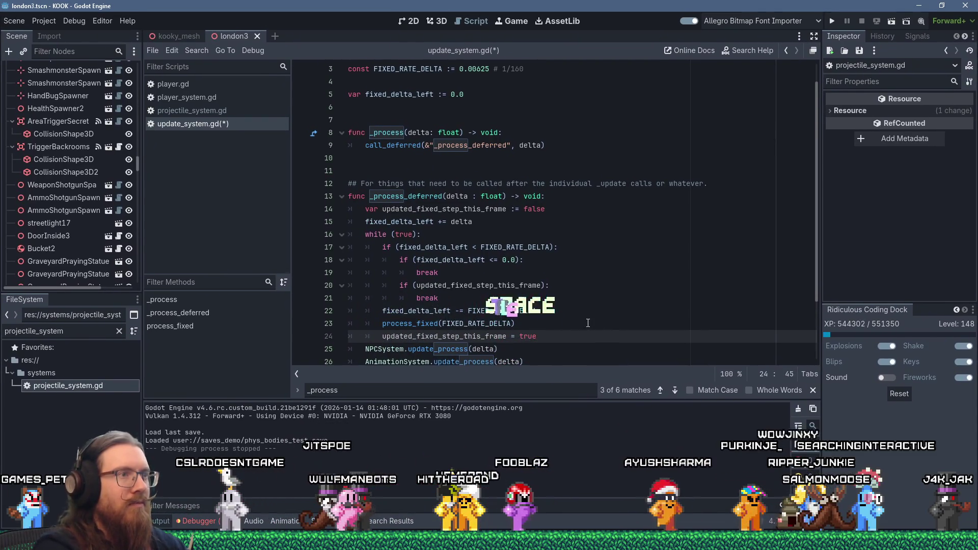
{"action": "left_click", "coordinate": [441, 324]}
{"action": "scroll", "coordinate": [474, 297], "scroll_direction": "down", "scroll_amount": 2}
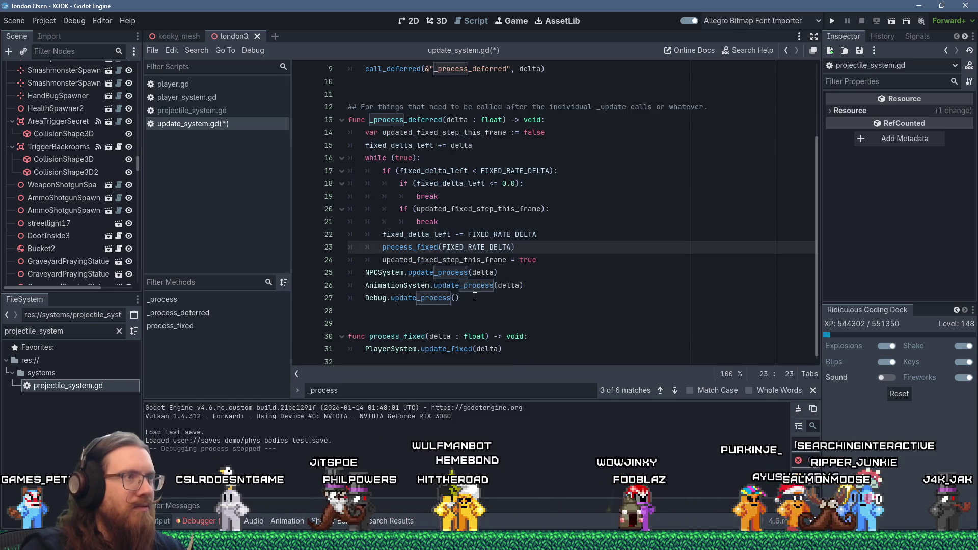
{"action": "scroll", "coordinate": [475, 297], "scroll_direction": "up", "scroll_amount": 1}
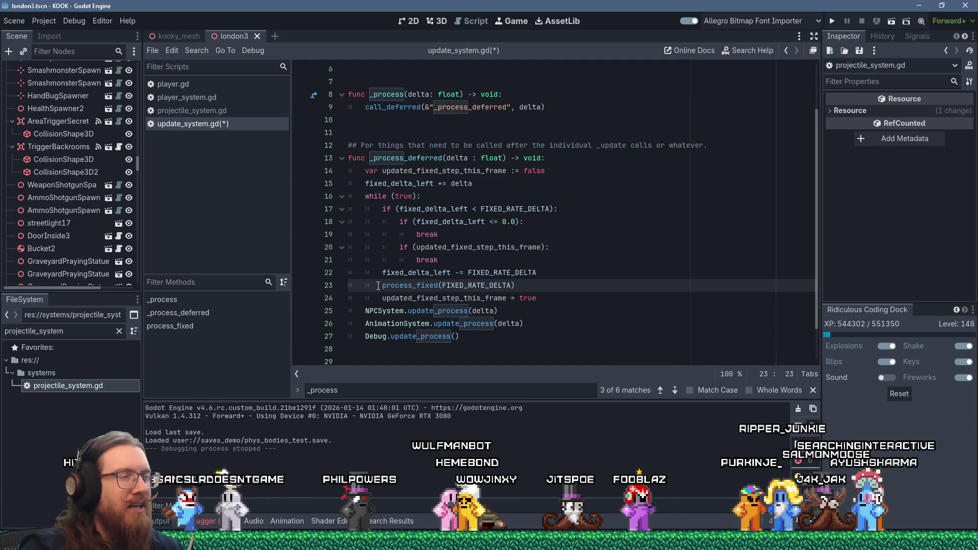
{"action": "mouse_move", "coordinate": [457, 224]}
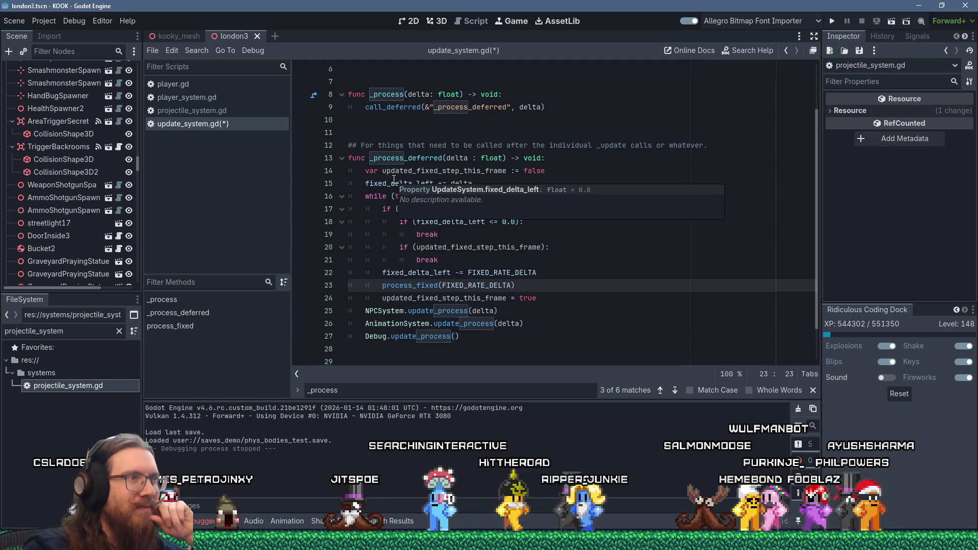
{"action": "mouse_move", "coordinate": [439, 307]}
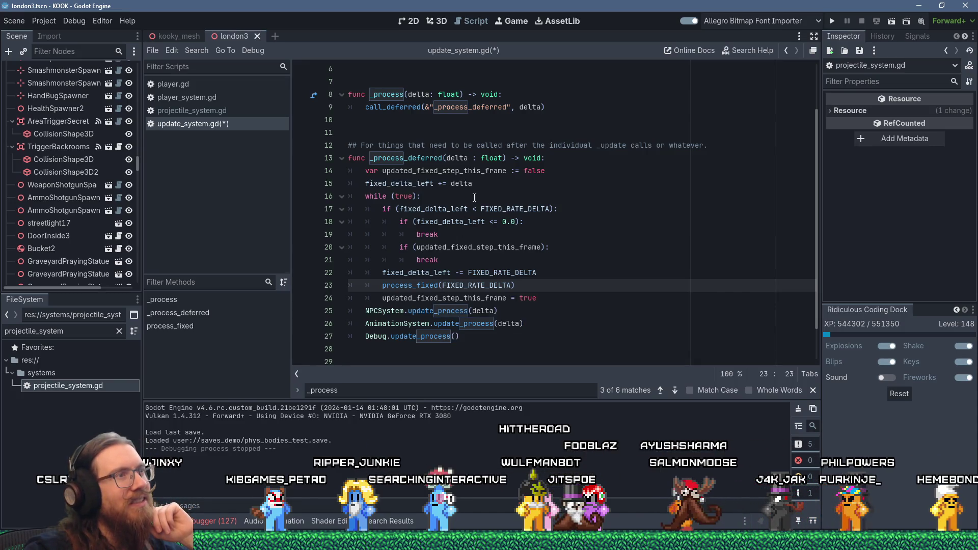
{"action": "mouse_move", "coordinate": [448, 196]}
{"action": "left_mouse_down"}
{"action": "mouse_move", "coordinate": [509, 210]}
{"action": "mouse_move", "coordinate": [570, 252]}
{"action": "mouse_move", "coordinate": [605, 262]}
{"action": "left_mouse_up"}
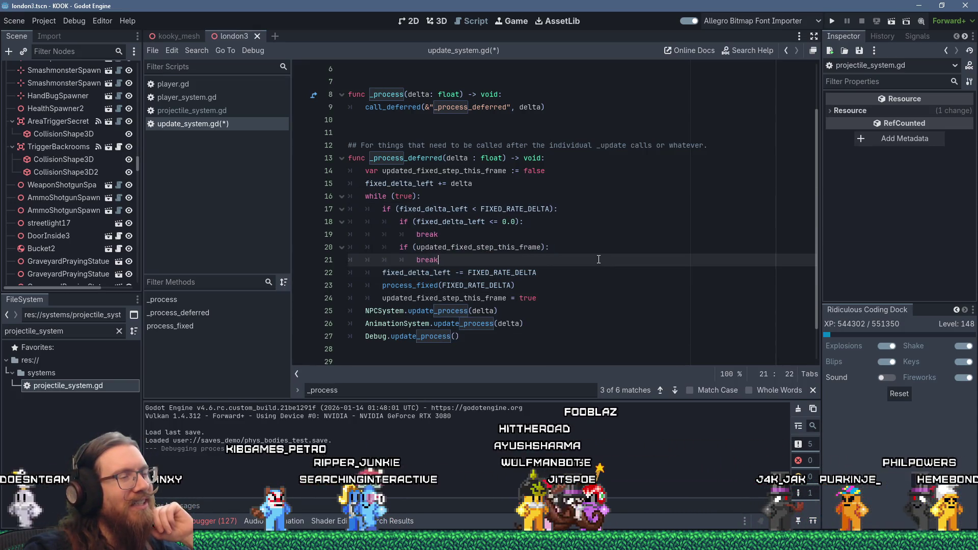
{"action": "left_click", "coordinate": [603, 260]}
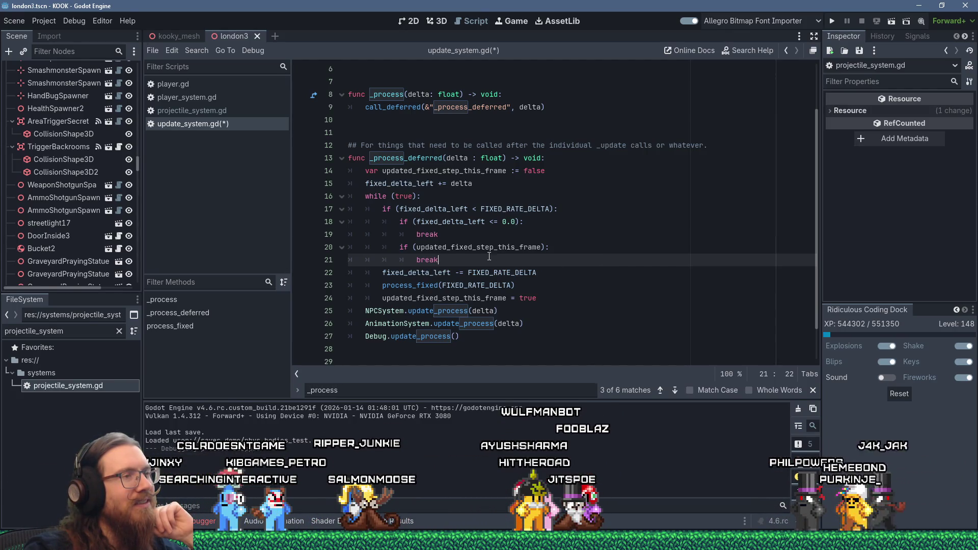
{"action": "scroll", "coordinate": [489, 256], "scroll_direction": "down", "scroll_amount": 1}
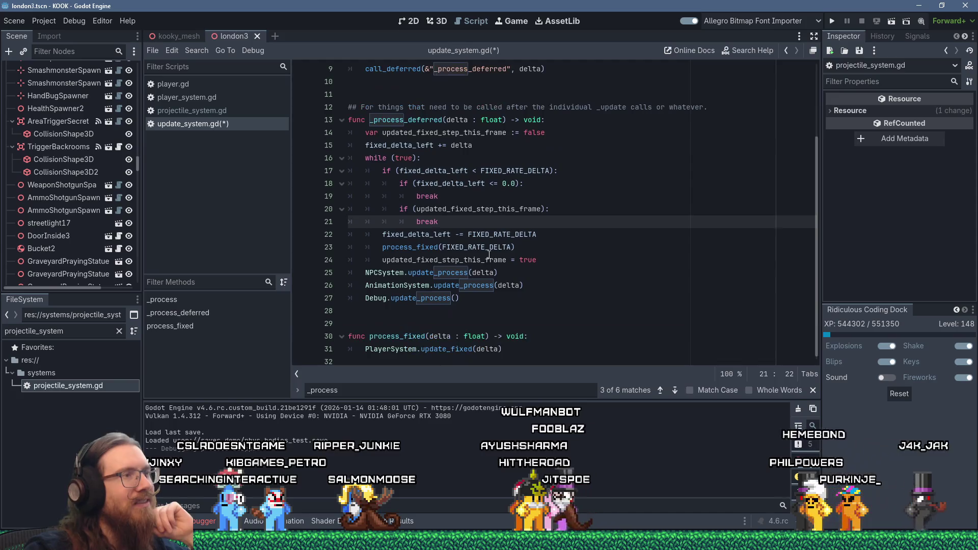
{"action": "left_click", "coordinate": [522, 349]}
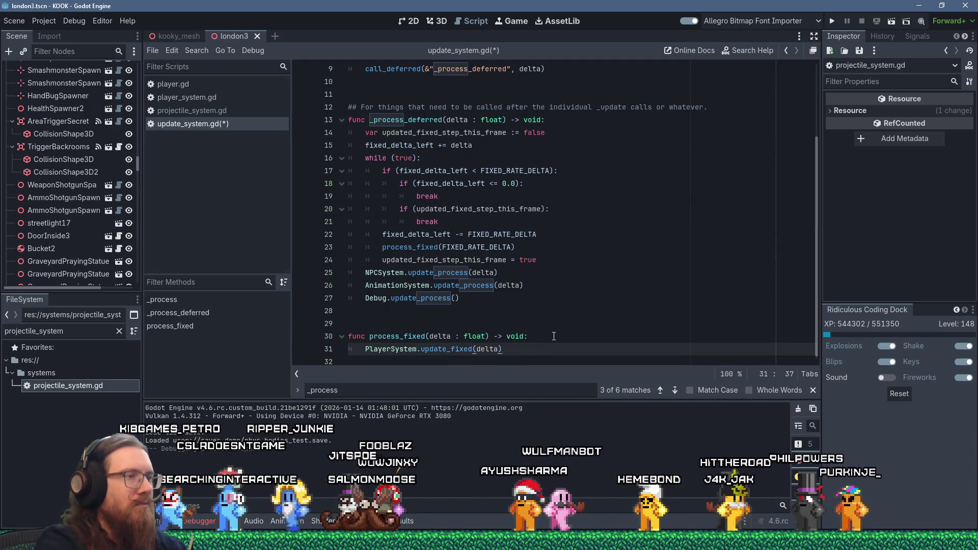
Step: Add a ProjectileSystem.update_fixed(delta) call on a new line after PlayerSystem.update_fixed(delta)
{"action": "key", "text": "Return"}
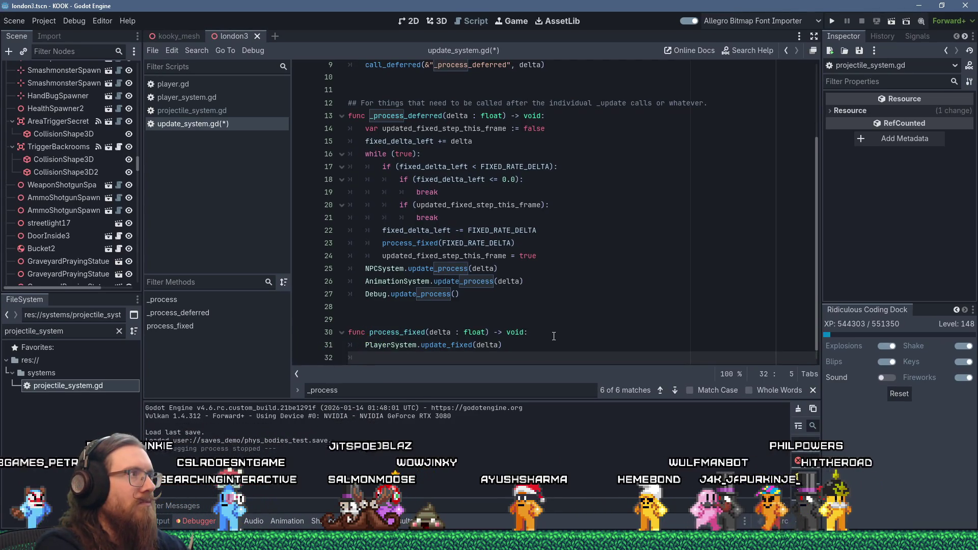
{"action": "type", "text": "ProjectileS"}
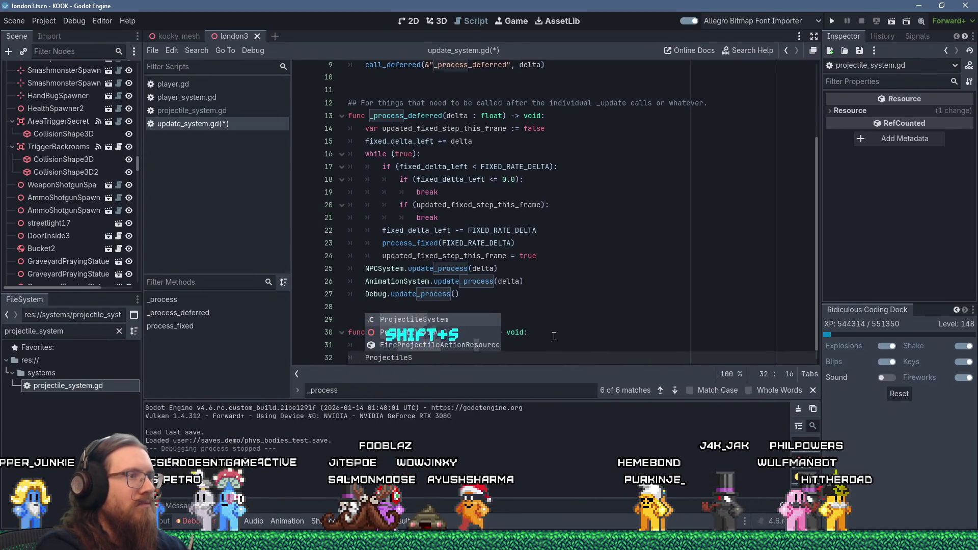
{"action": "type", "text": "ystem.update-fix"}
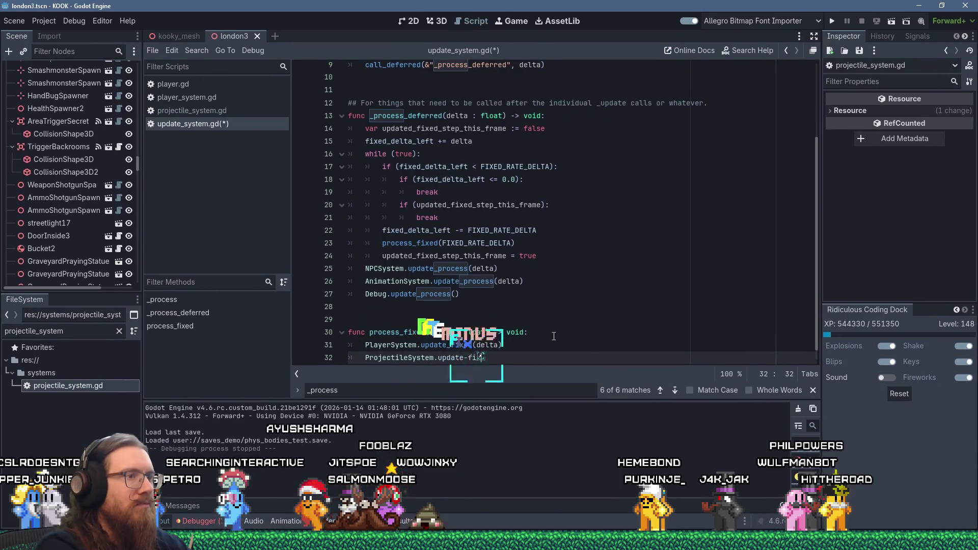
{"action": "key", "text": "BackSpace"}
{"action": "key", "text": "BackSpace"}
{"action": "key", "text": "BackSpace"}
{"action": "type", "text": "_fi"}
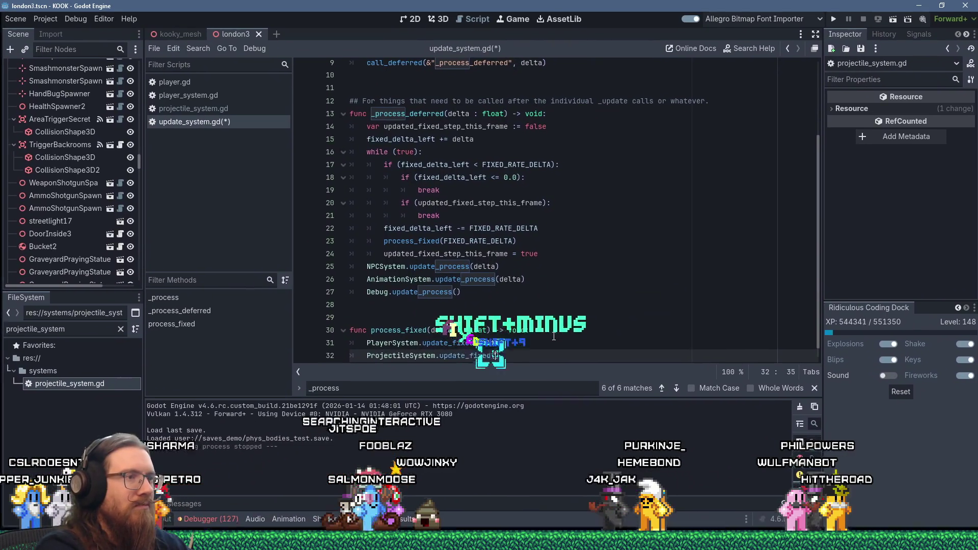
{"action": "type", "text": "xed(delta)"}
{"action": "key", "text": "Return"}
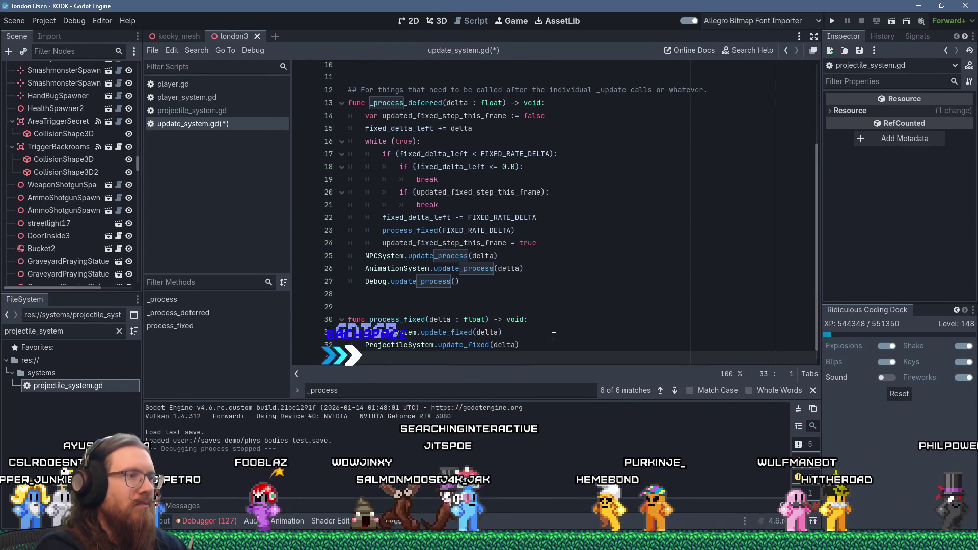
Step: In projectile_system.gd, rename the _physics_process function to update_fixed
{"action": "left_click", "coordinate": [216, 113]}
{"action": "left_click", "coordinate": [590, 223]}
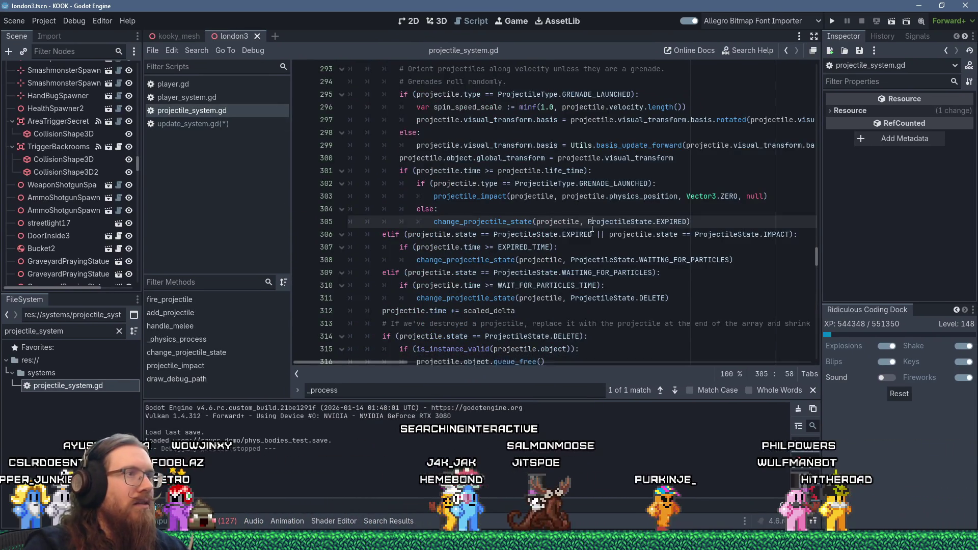
{"action": "key", "text": "ctrl+f"}
{"action": "type", "text": "_proce"}
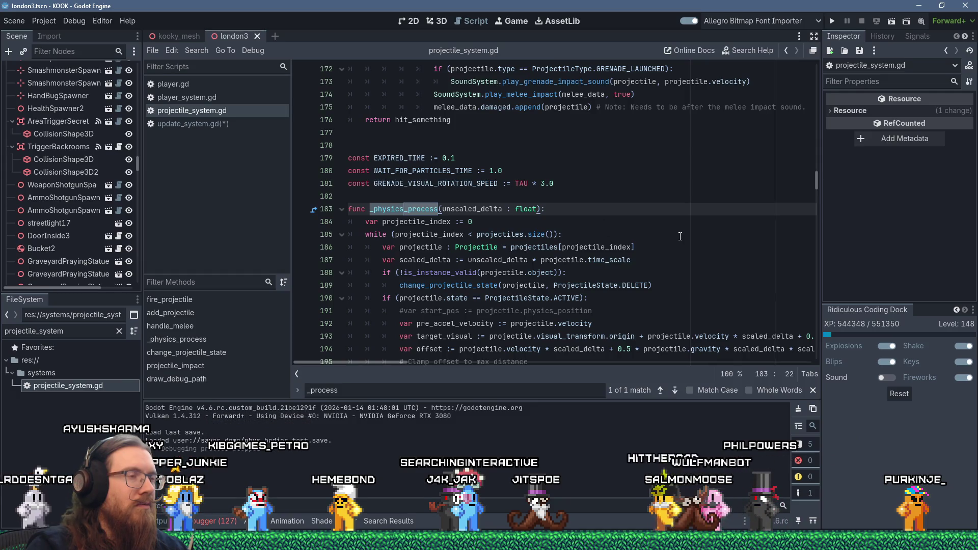
{"action": "key", "text": "ctrl+BackSpace"}
{"action": "type", "text": "updat"}
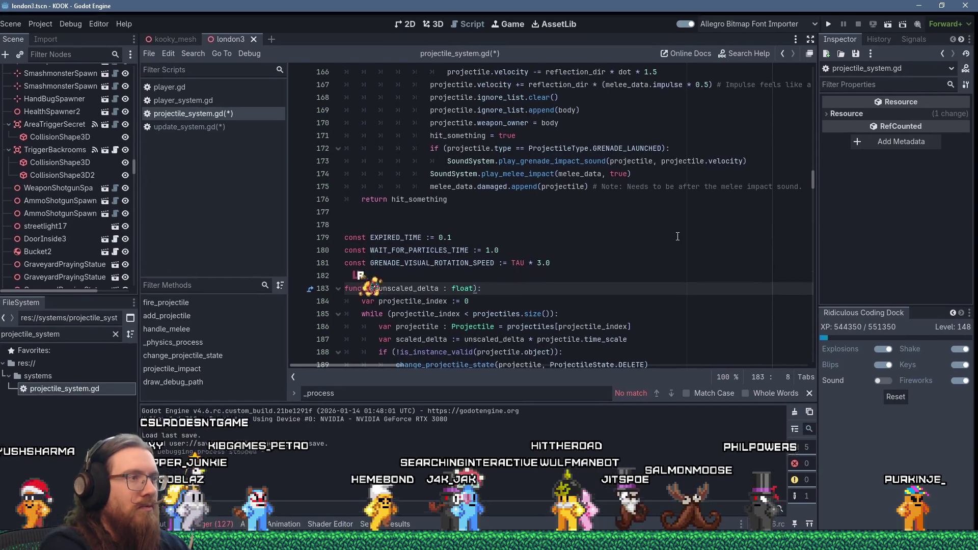
{"action": "type", "text": "e_fixed"}
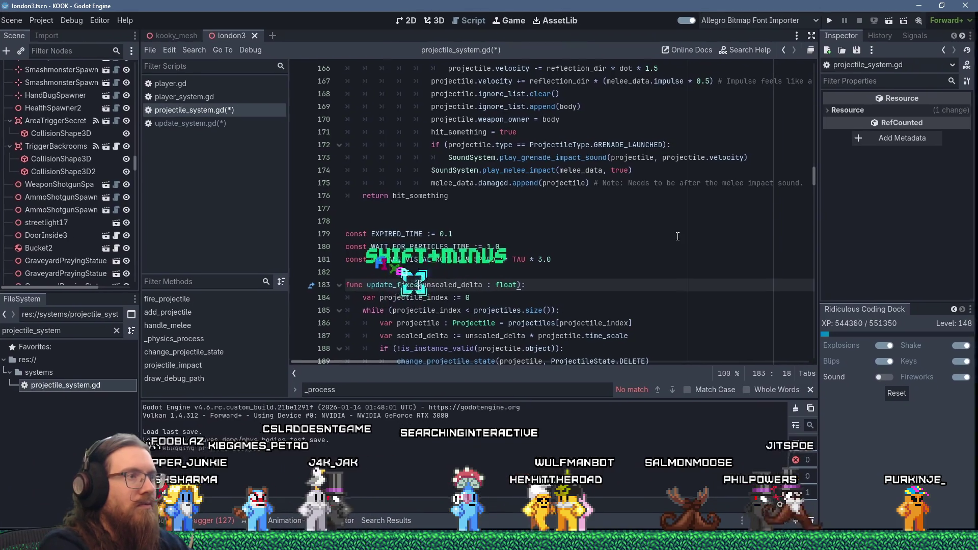
Step: Review the surrounding code, save all scripts with Ctrl+S, and run the project for a playtest
{"action": "left_click", "coordinate": [677, 224]}
{"action": "scroll", "coordinate": [673, 240], "scroll_direction": "down", "scroll_amount": 14}
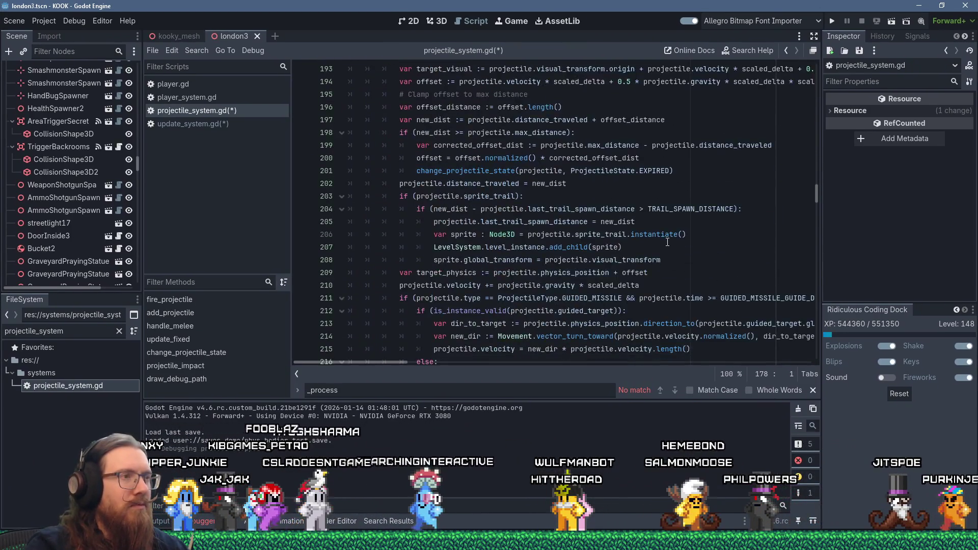
{"action": "scroll", "coordinate": [667, 242], "scroll_direction": "down", "scroll_amount": 20}
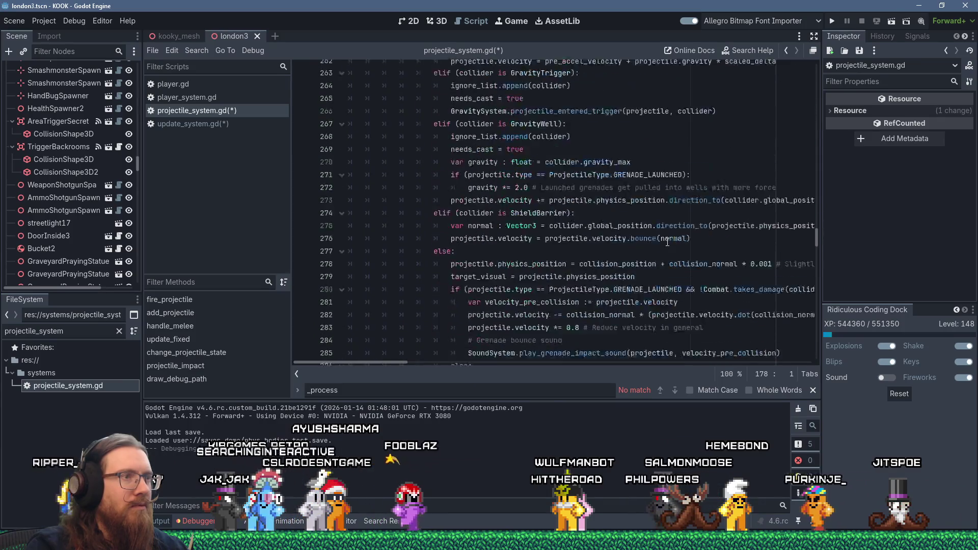
{"action": "scroll", "coordinate": [667, 242], "scroll_direction": "down", "scroll_amount": 6}
{"action": "scroll", "coordinate": [667, 242], "scroll_direction": "up", "scroll_amount": 18}
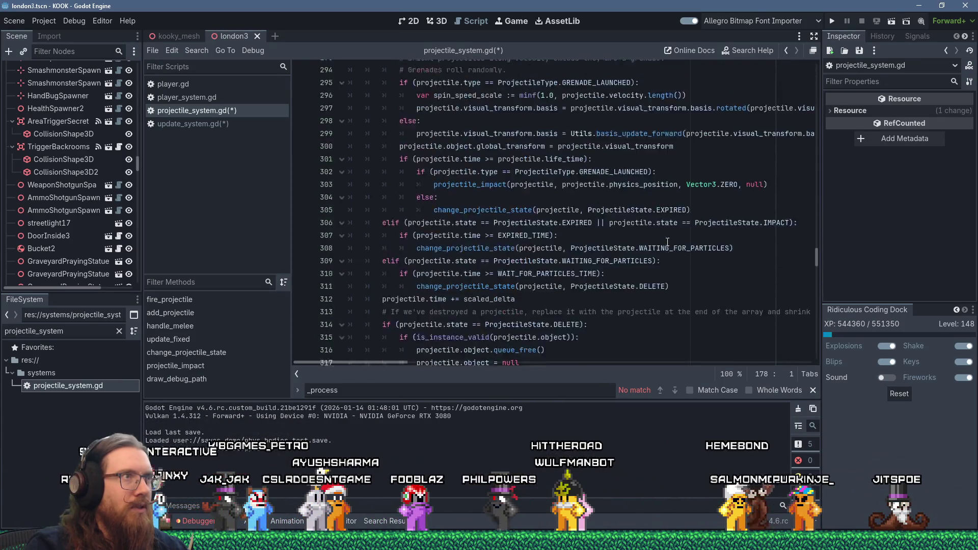
{"action": "scroll", "coordinate": [667, 242], "scroll_direction": "up", "scroll_amount": 20}
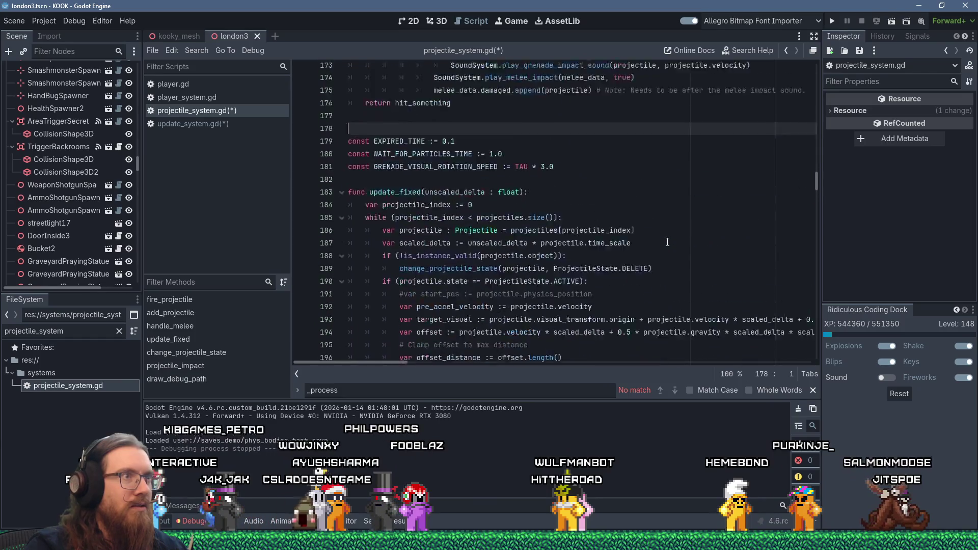
{"action": "left_click", "coordinate": [673, 233]}
{"action": "key", "text": "ctrl+s"}
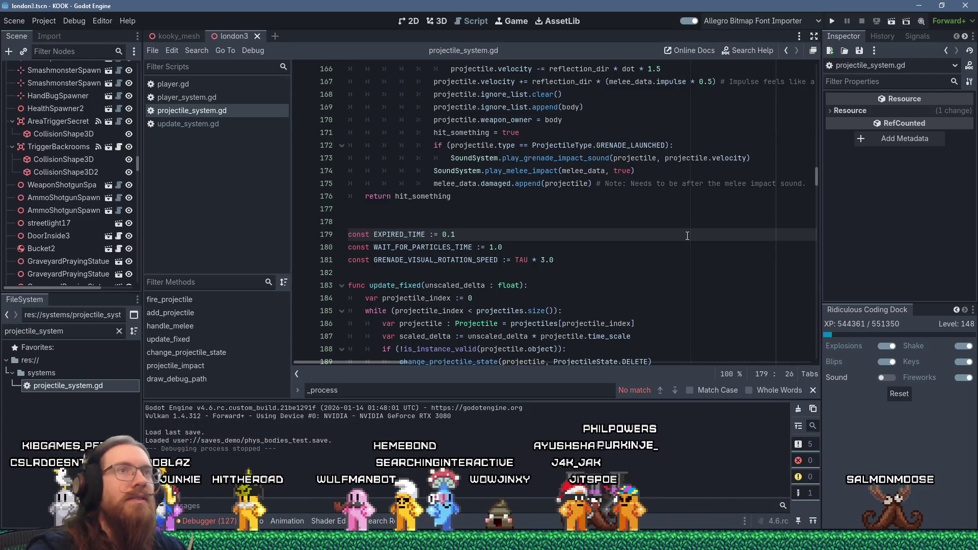
{"action": "left_click", "coordinate": [834, 20]}
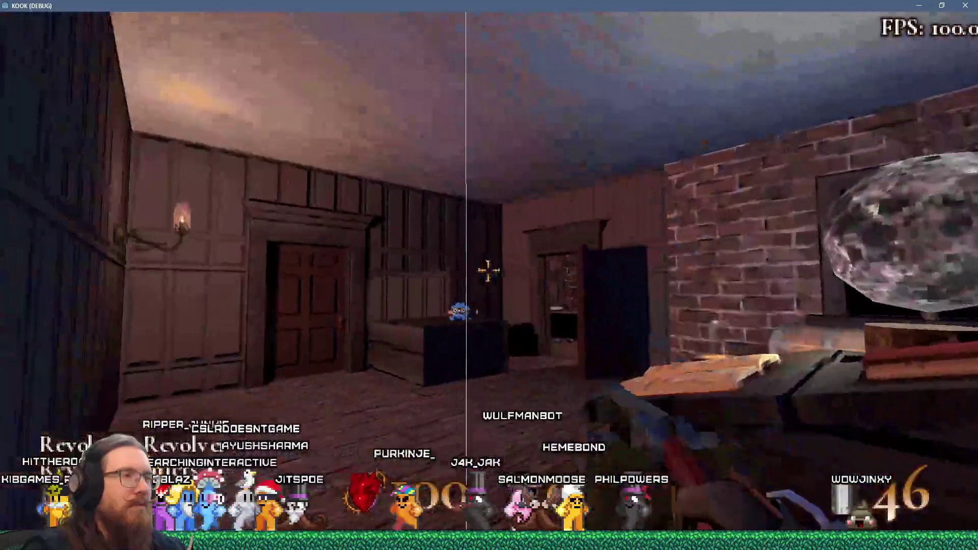
Step: Fire the revolver several times toward the doorway, then walk into the brick room
{"action": "left_click", "coordinate": [488, 270]}
{"action": "left_click", "coordinate": [488, 269]}
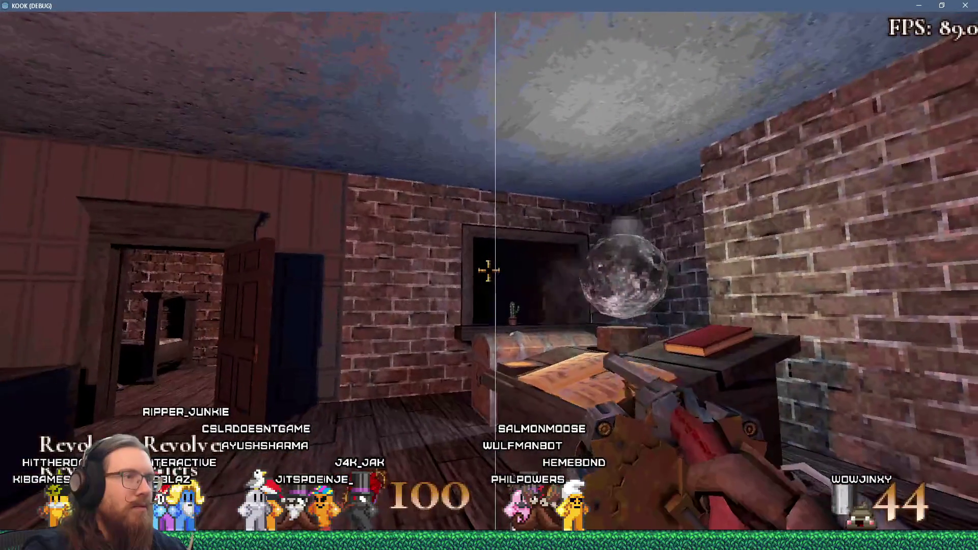
{"action": "left_click", "coordinate": [488, 270]}
{"action": "left_click", "coordinate": [488, 270]}
{"action": "left_click", "coordinate": [488, 270]}
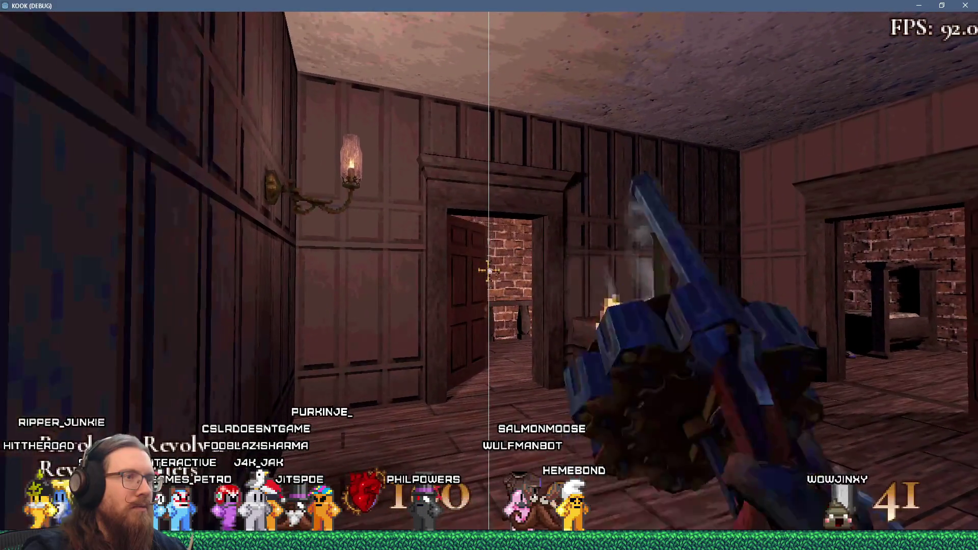
{"action": "left_click", "coordinate": [488, 270]}
{"action": "key", "text": "w"}
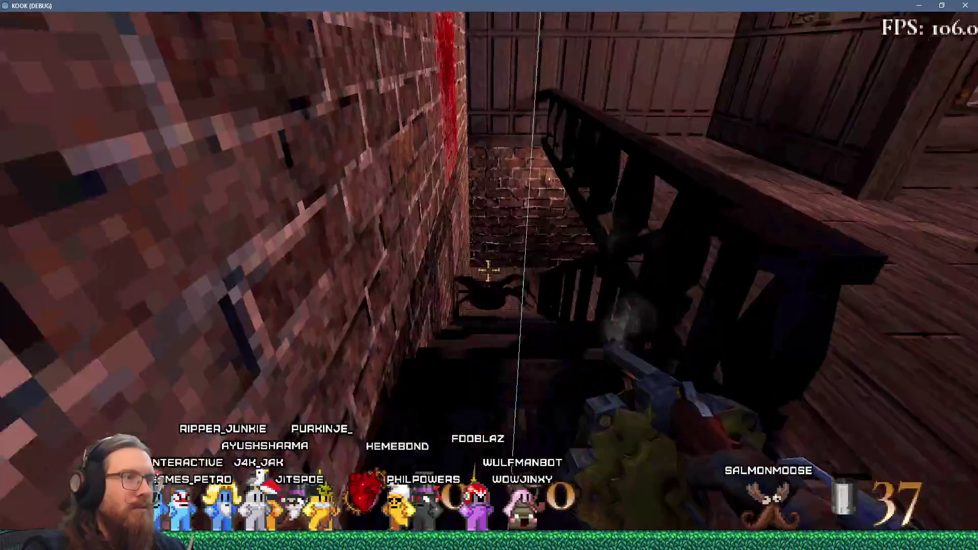
{"action": "key", "text": "w"}
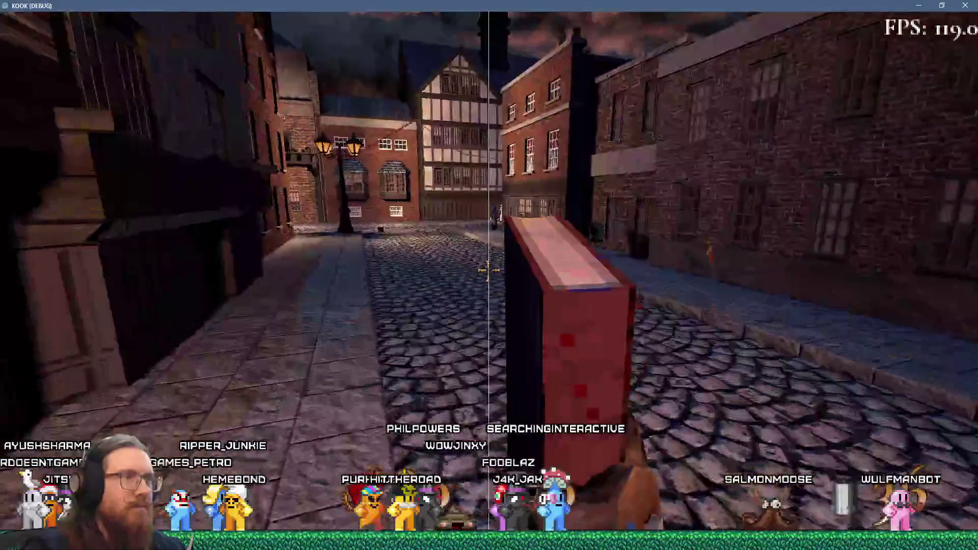
Step: Switch to the shotgun, shoot the enemy up the street and two spiders, then approach the bucket
{"action": "key", "text": "w"}
{"action": "key", "text": "2"}
{"action": "left_click", "coordinate": [488, 270]}
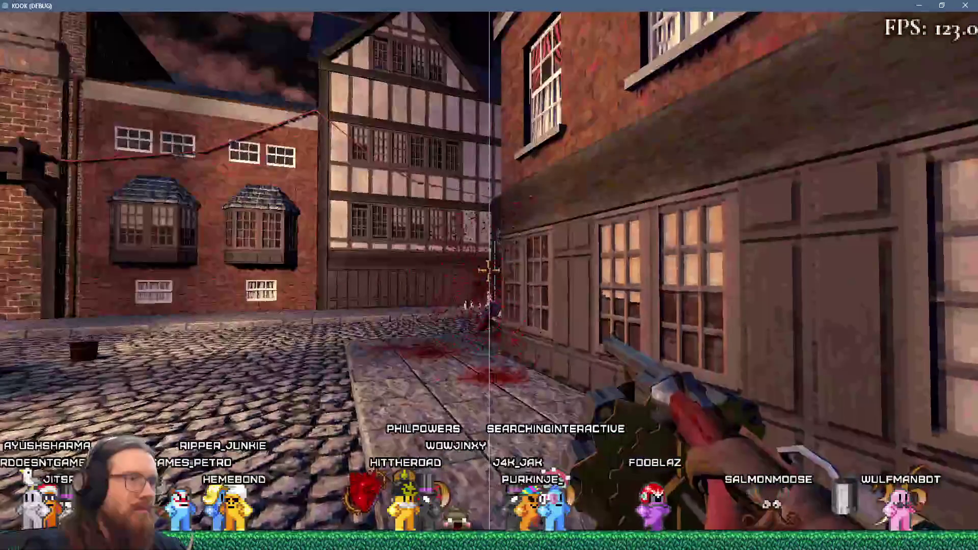
{"action": "key", "text": "w"}
{"action": "left_click", "coordinate": [488, 270]}
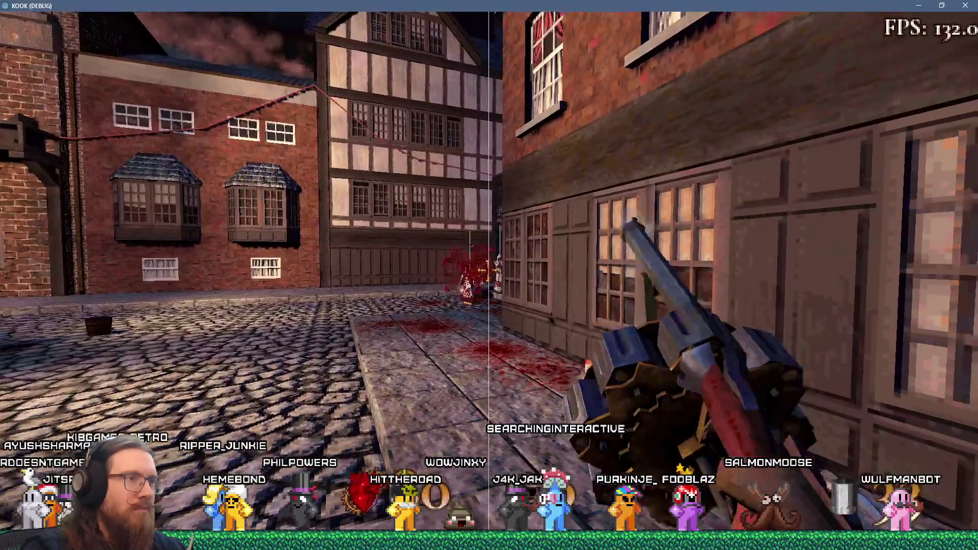
{"action": "key", "text": "s"}
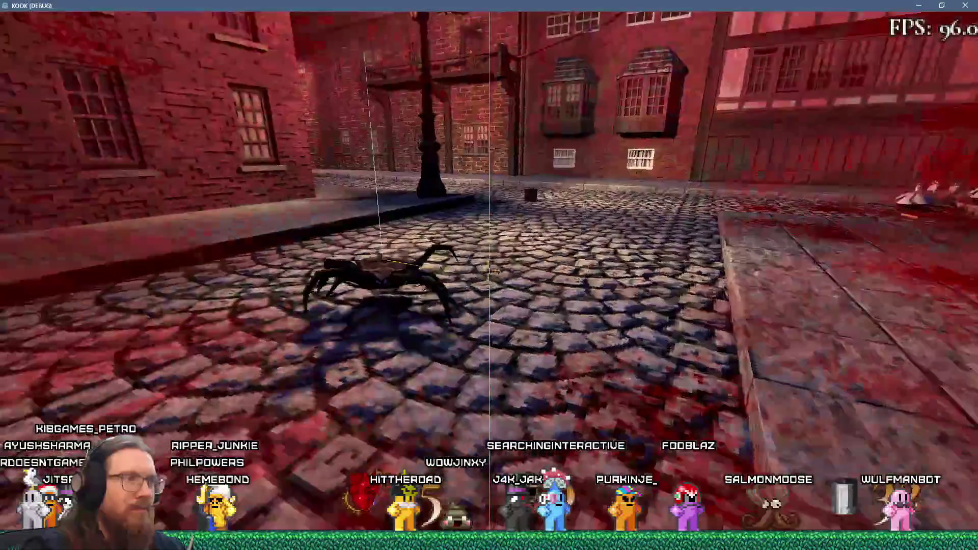
{"action": "left_click", "coordinate": [488, 270]}
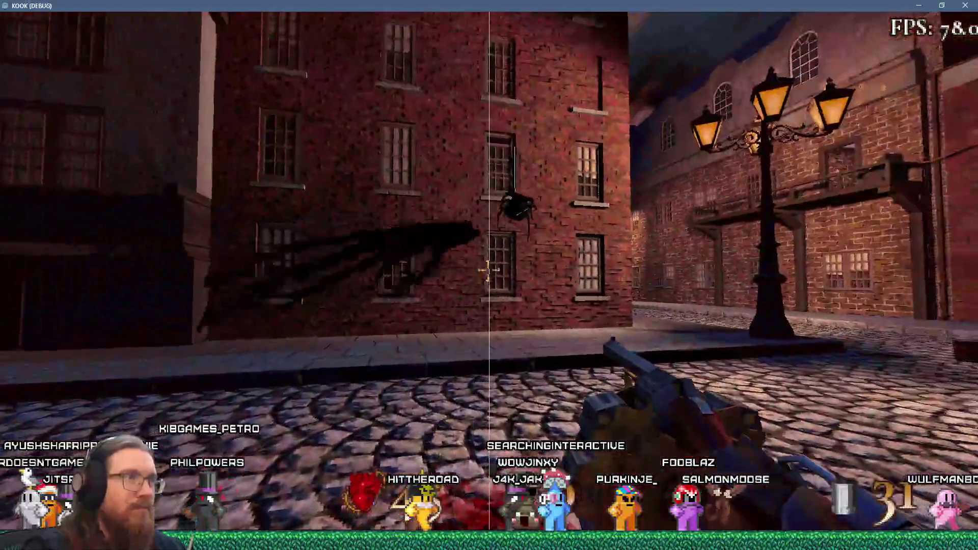
{"action": "left_click", "coordinate": [488, 269]}
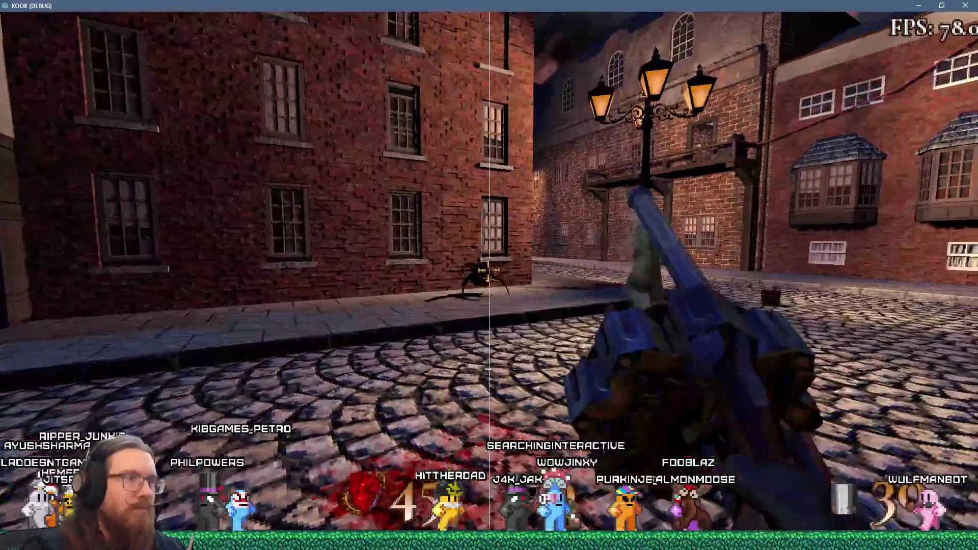
{"action": "left_click", "coordinate": [488, 270]}
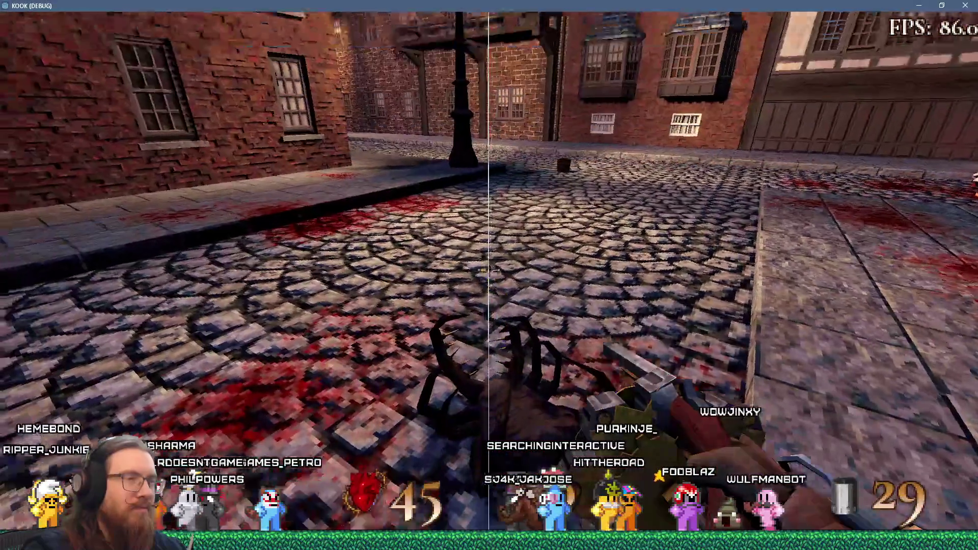
{"action": "key", "text": "w"}
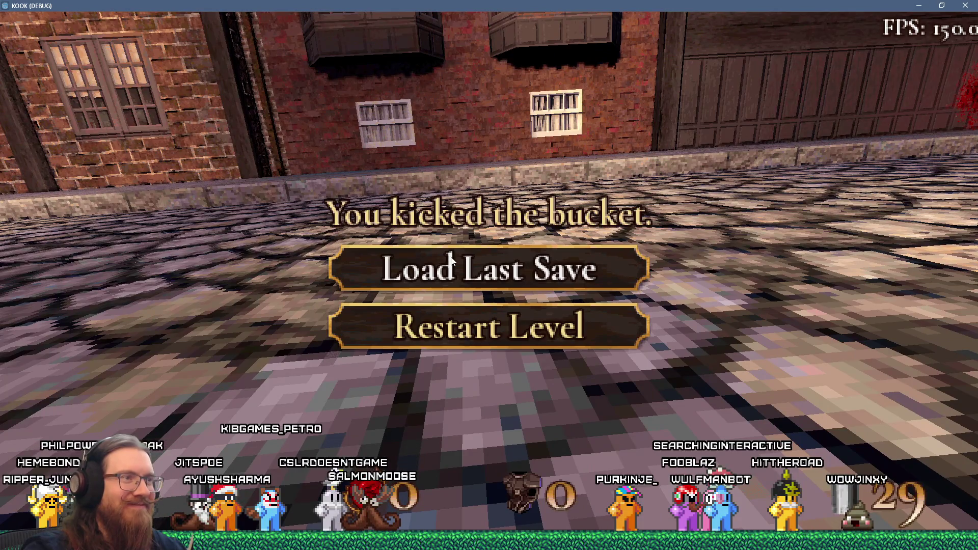
Step: After dying, reload the last save, go through the doorway and attack the creature under the purple cloak
{"action": "left_click", "coordinate": [489, 268]}
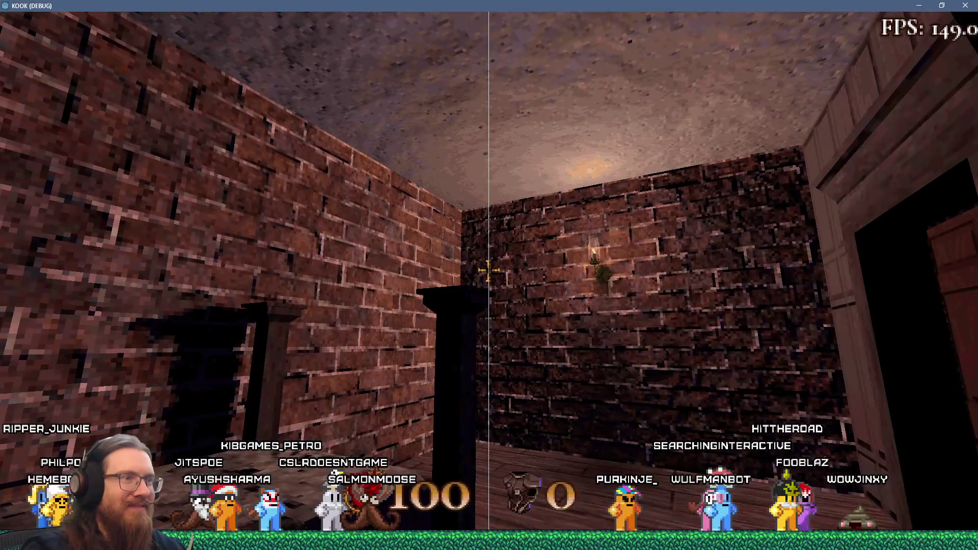
{"action": "key", "text": "w"}
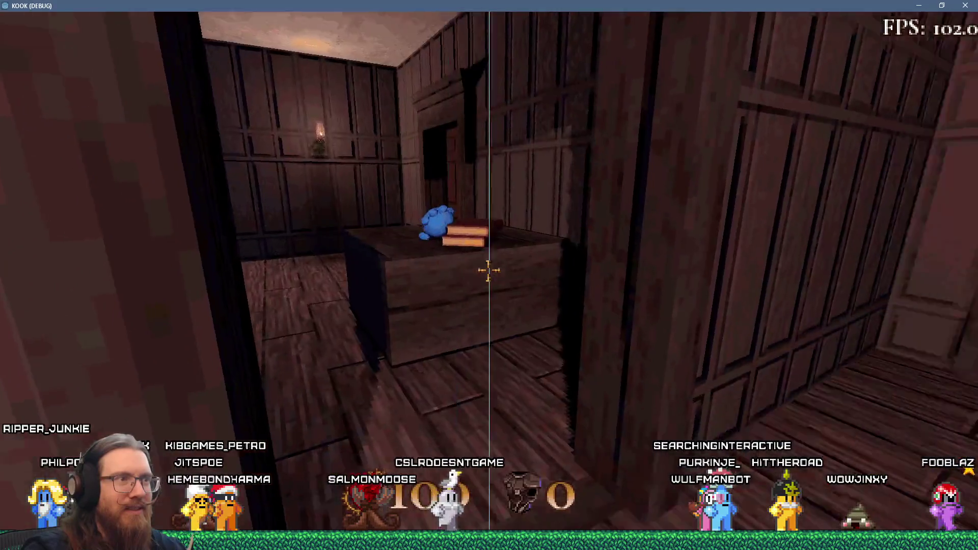
{"action": "key", "text": "w"}
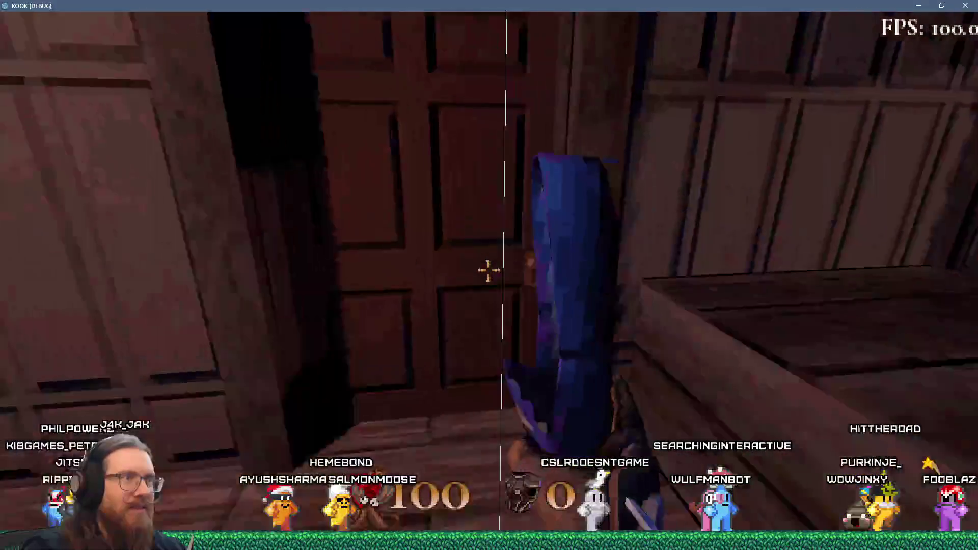
{"action": "key", "text": "w"}
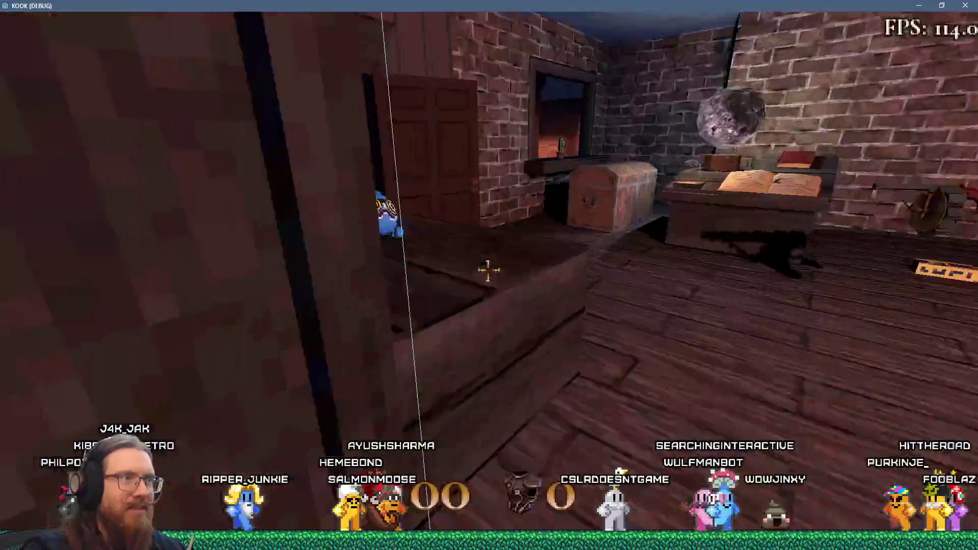
{"action": "key", "text": "w"}
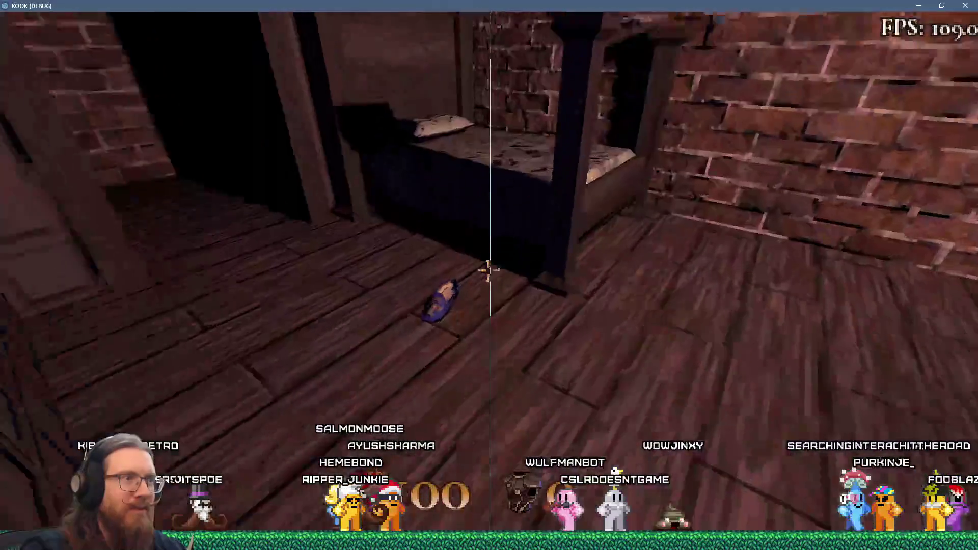
{"action": "key", "text": "w"}
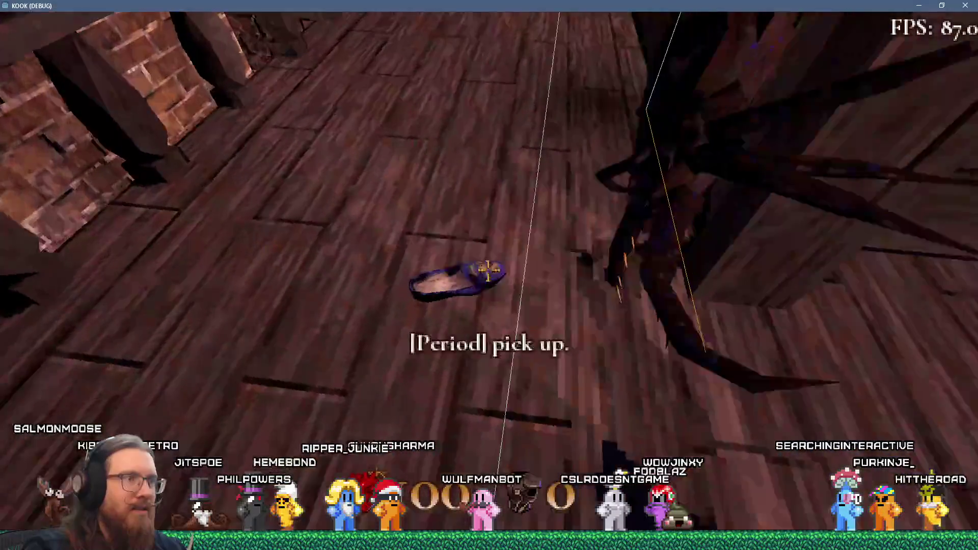
{"action": "left_click", "coordinate": [488, 270]}
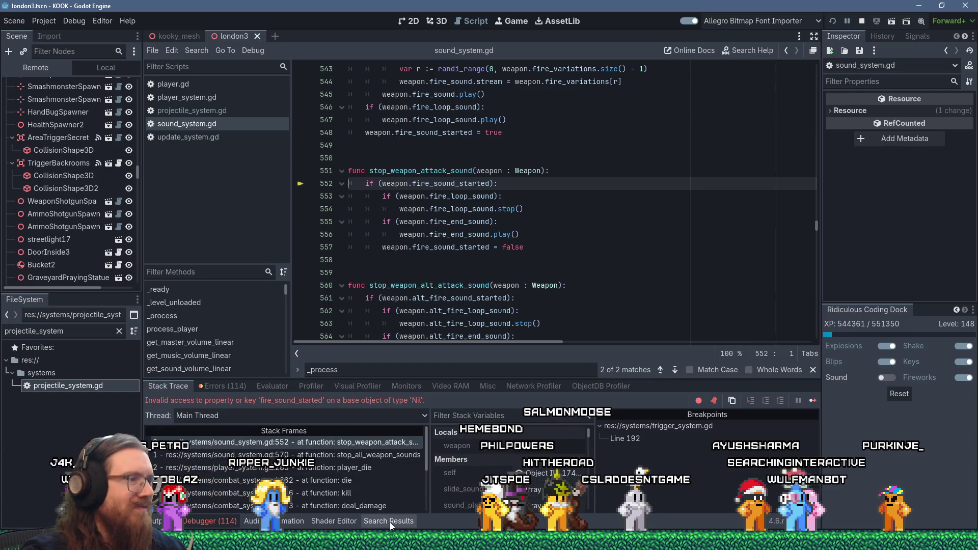
Step: Step through the stack frames down to player_die at player_system.gd:285 and inspect the null weapon
{"action": "left_click", "coordinate": [399, 443]}
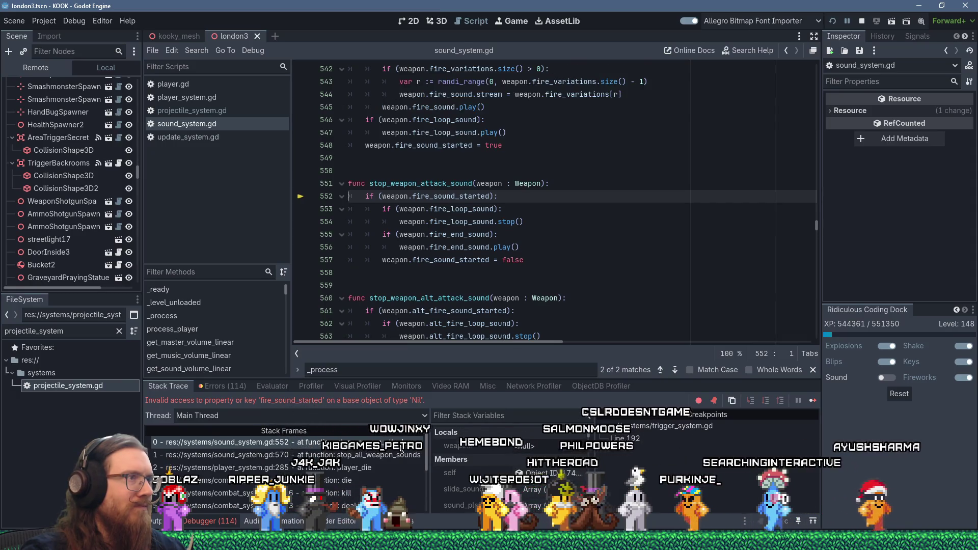
{"action": "left_click", "coordinate": [400, 455]}
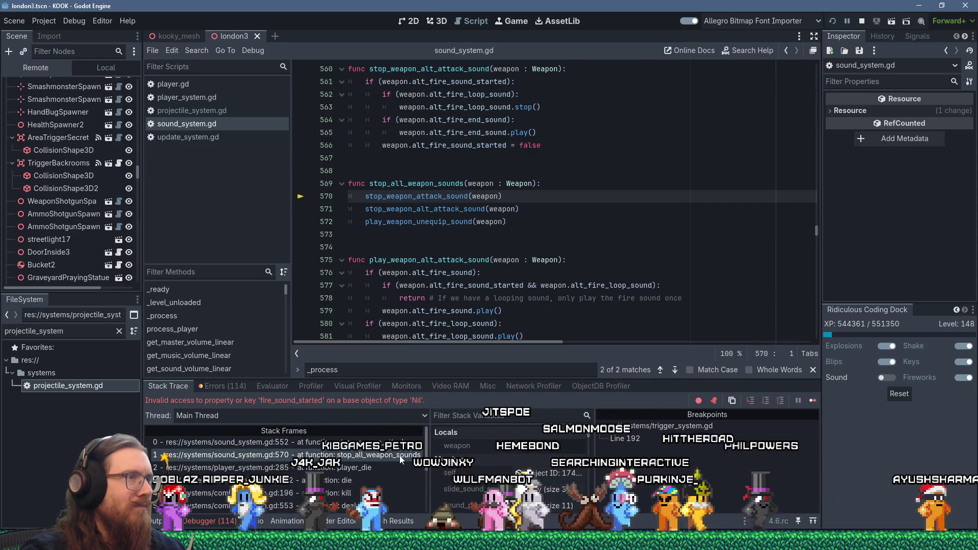
{"action": "mouse_move", "coordinate": [483, 182]}
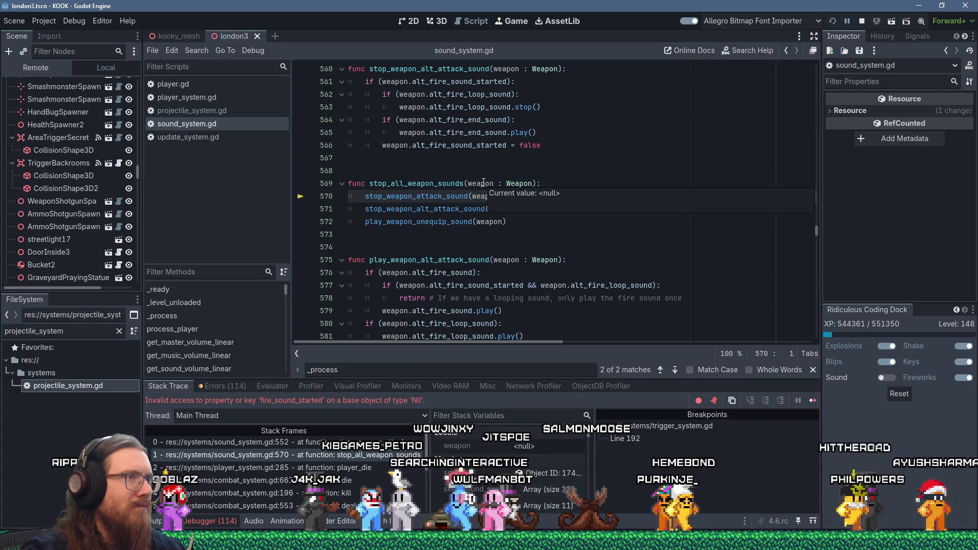
{"action": "key", "text": "Down"}
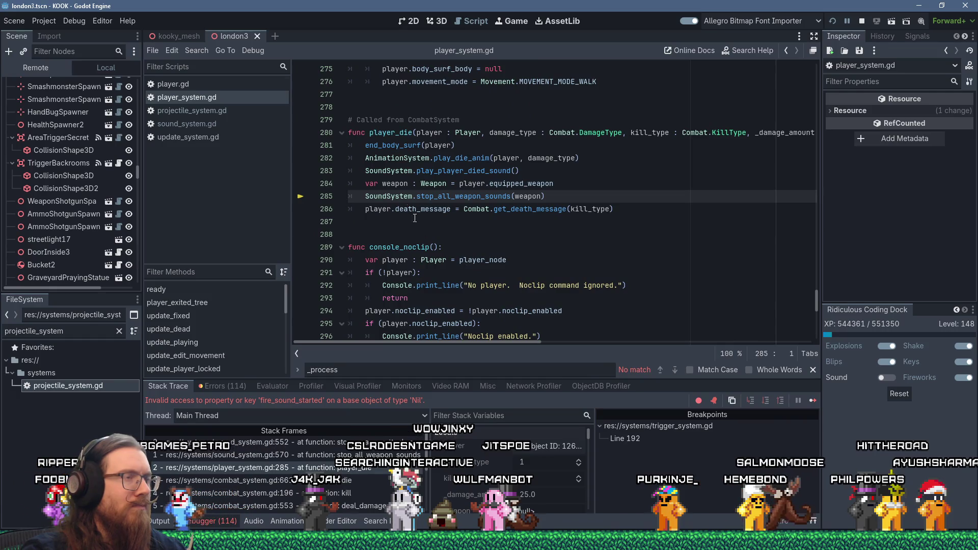
{"action": "mouse_move", "coordinate": [395, 185]}
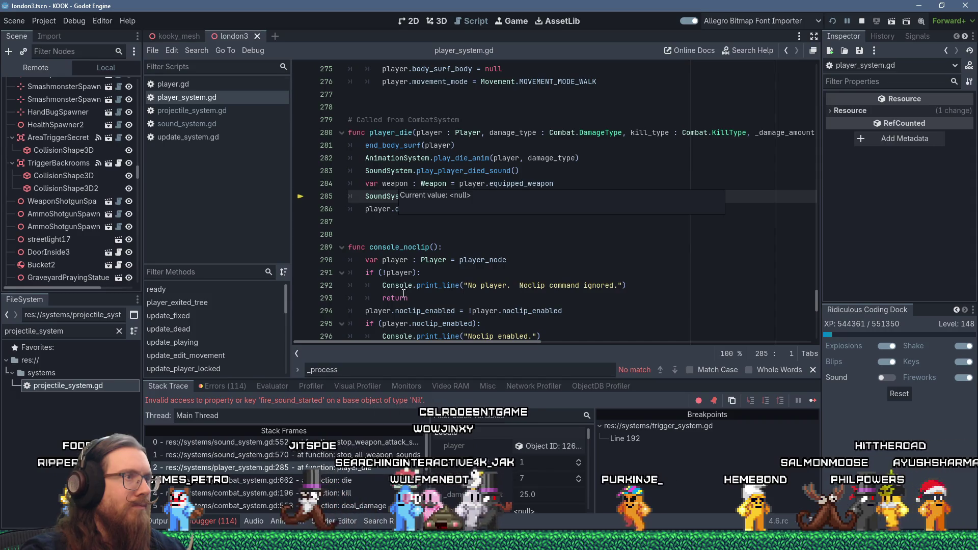
{"action": "mouse_move", "coordinate": [403, 290]}
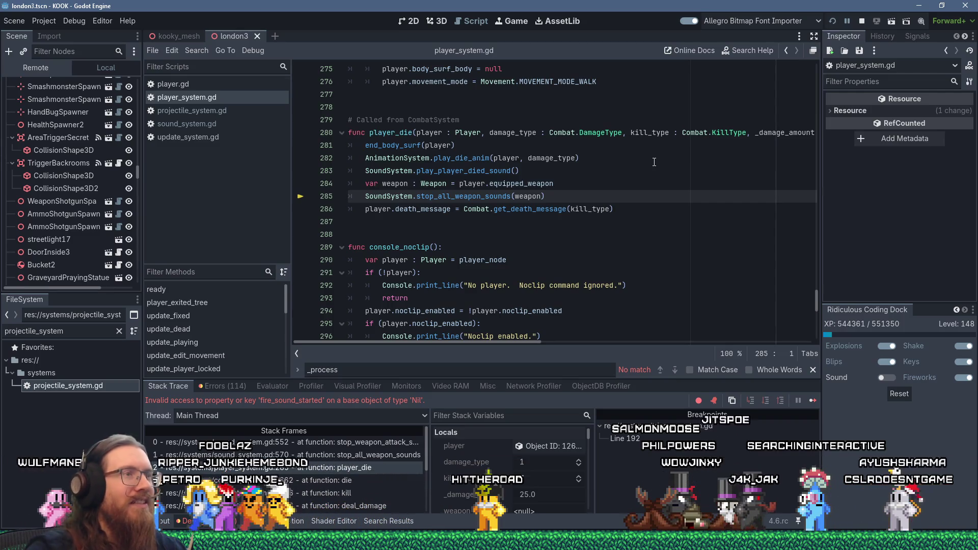
Step: Insert an 'if (weapon):' check above stop_all_weapon_sounds and indent the call beneath it
{"action": "left_click", "coordinate": [589, 182]}
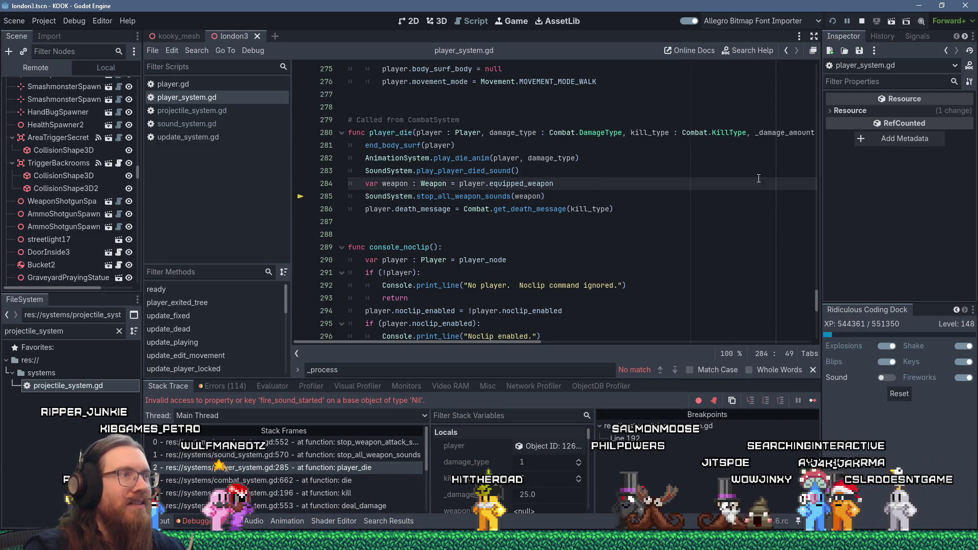
{"action": "key", "text": "Return"}
{"action": "type", "text": "if (we"}
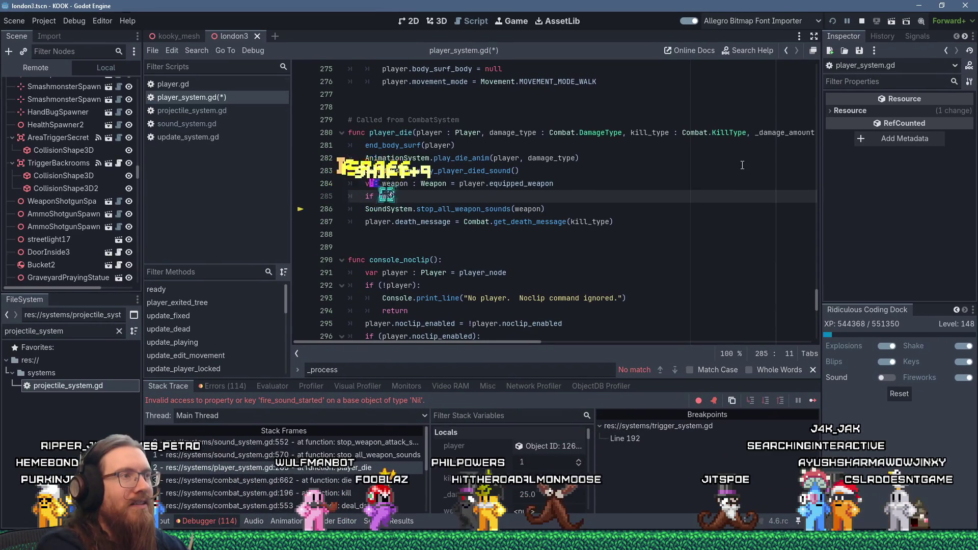
{"action": "type", "text": "apon):"}
{"action": "key", "text": "Down"}
{"action": "key", "text": "Home"}
{"action": "key", "text": "Tab"}
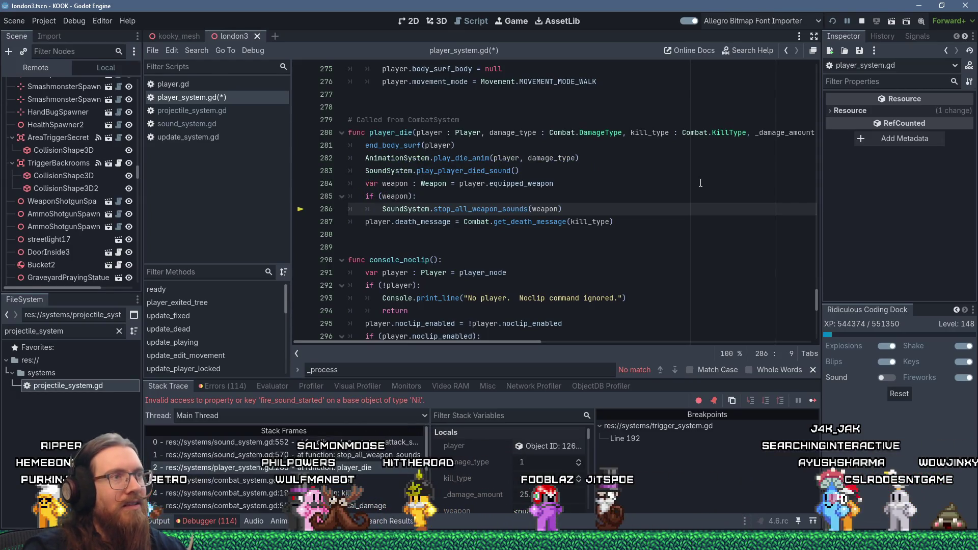
Step: Restart the game, add a comment that the player might hold an object instead of a weapon, then return to the game
{"action": "left_click", "coordinate": [832, 21]}
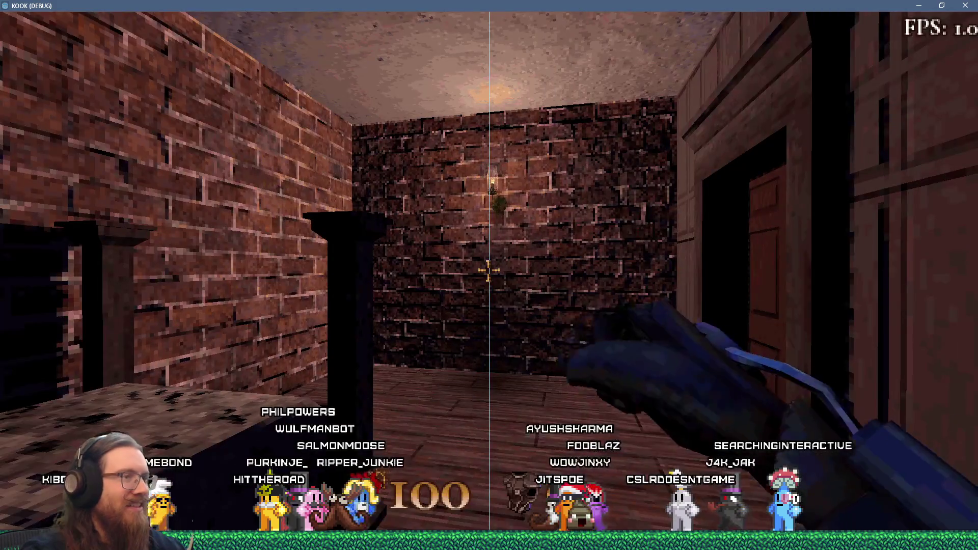
{"action": "key", "text": "F8"}
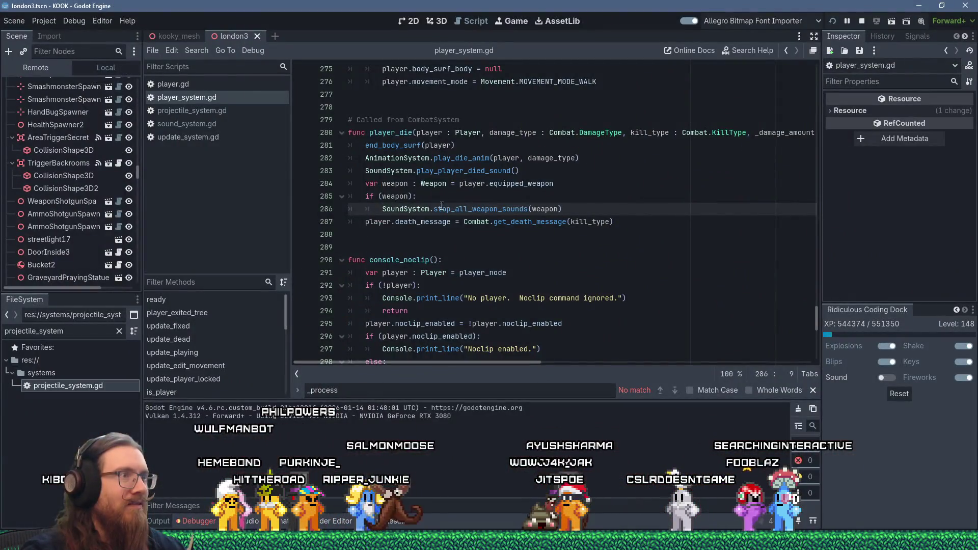
{"action": "type", "text": " # Might b"}
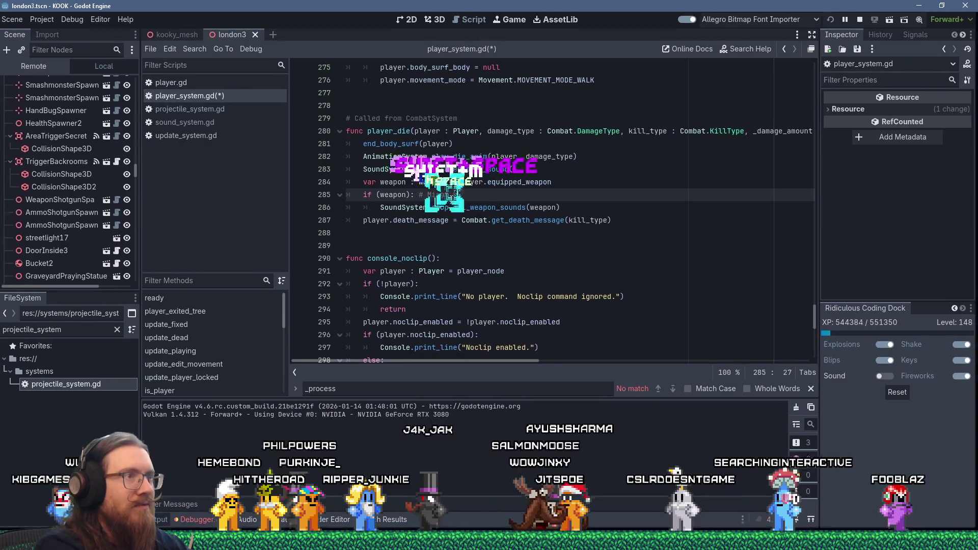
{"action": "type", "text": "e holding an object"}
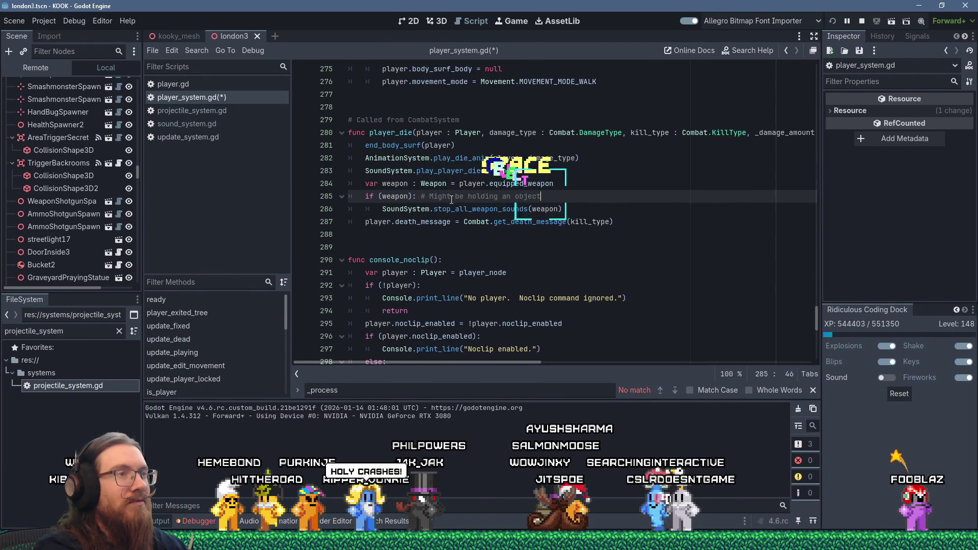
{"action": "type", "text": " instead of a weapon."}
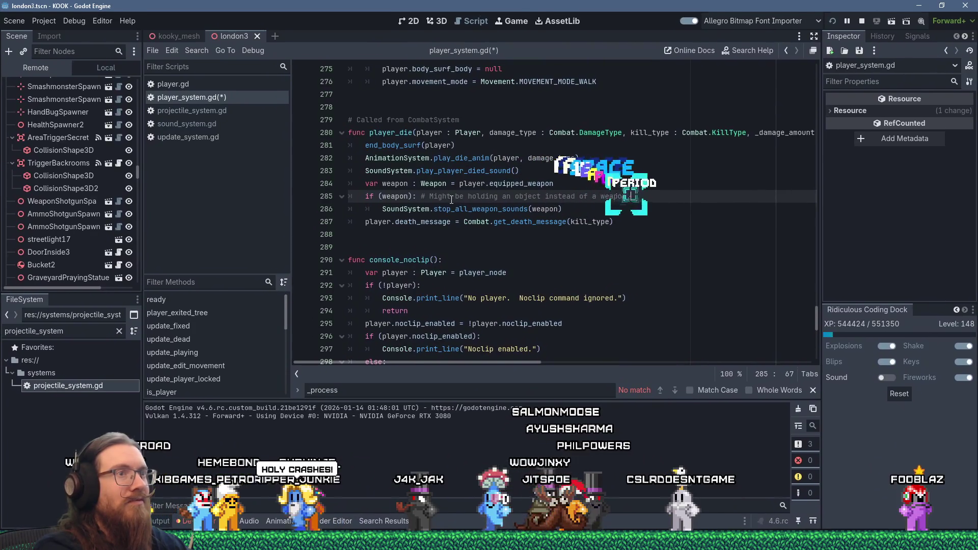
{"action": "key", "text": "alt+Tab"}
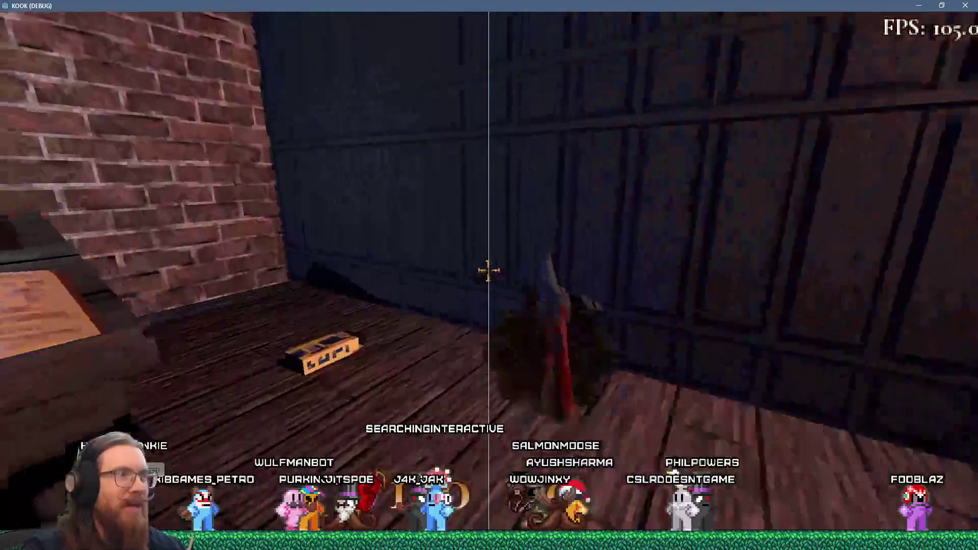
Step: Pick up the revolver, walk up the street toward the cultists until killed, then close the game window
{"action": "key", "text": "period"}
{"action": "key", "text": "w"}
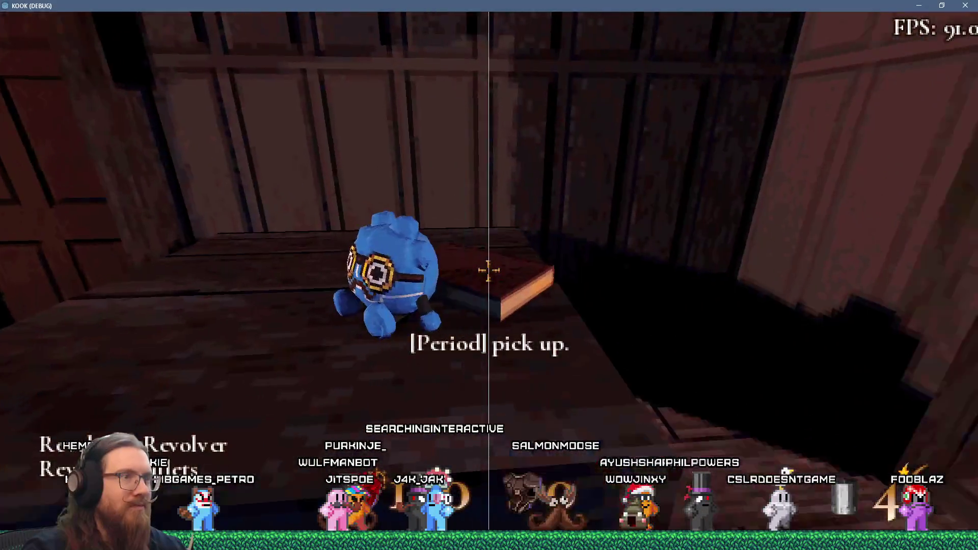
{"action": "key", "text": "w"}
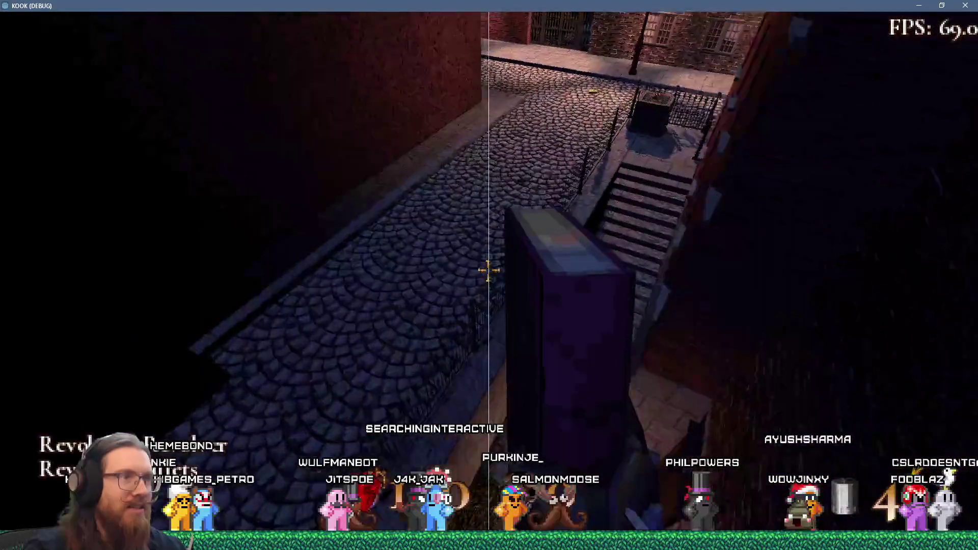
{"action": "key", "text": "w"}
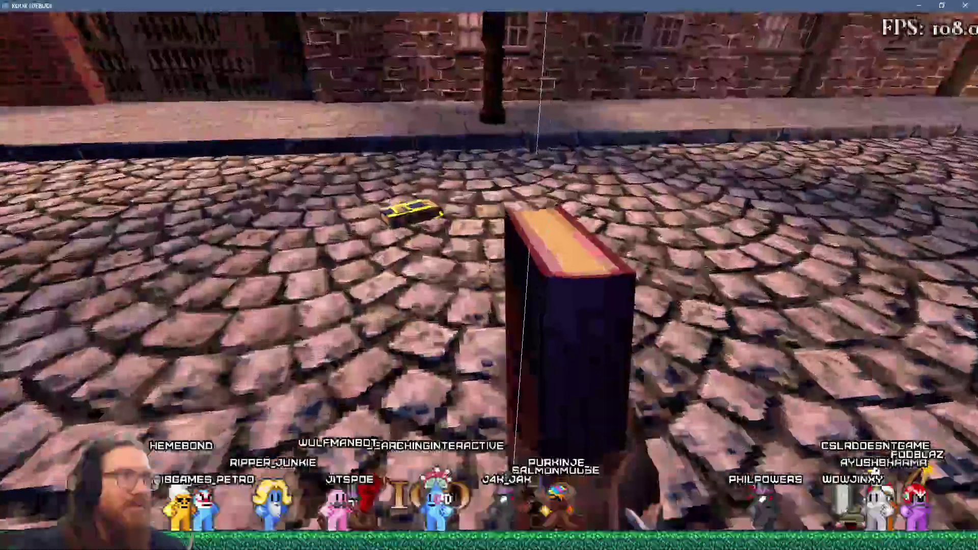
{"action": "key", "text": "w"}
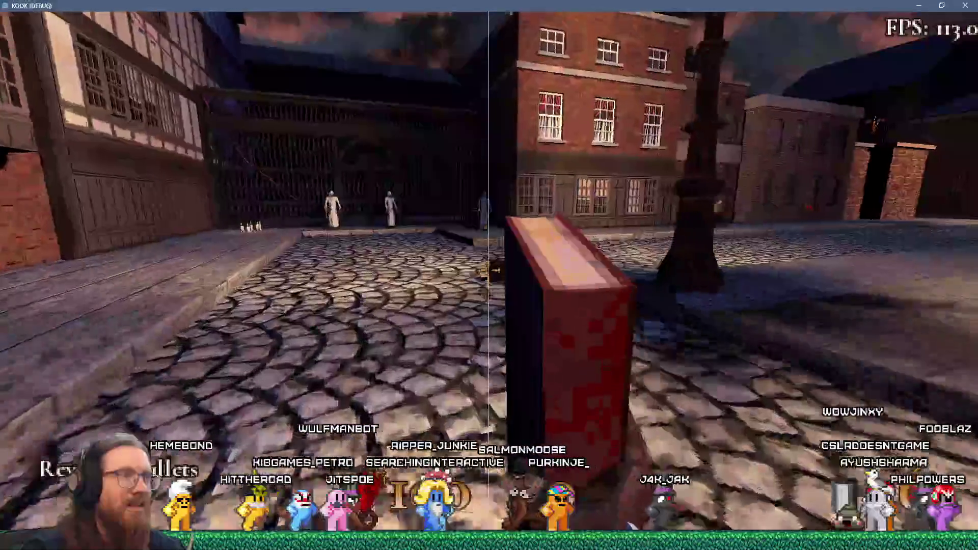
{"action": "key", "text": "w"}
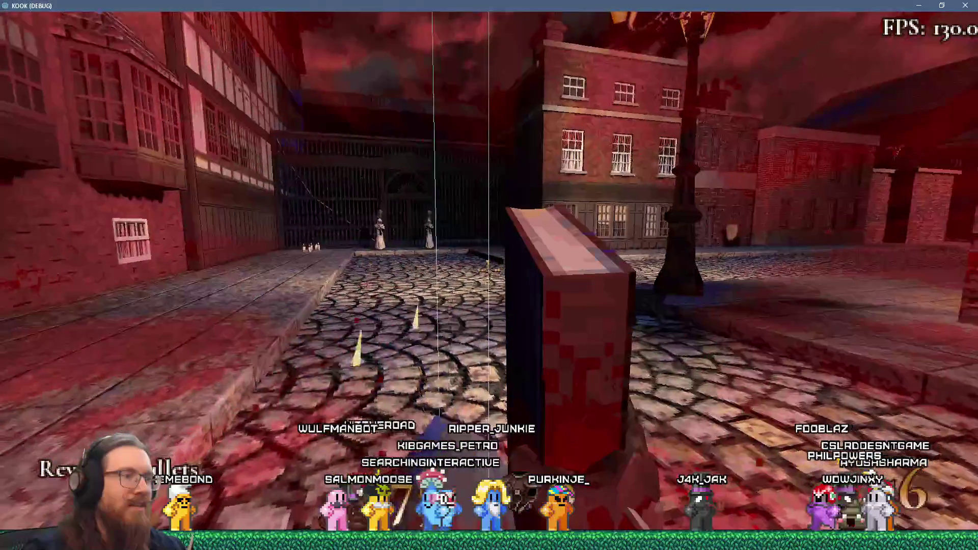
{"action": "key", "text": "w"}
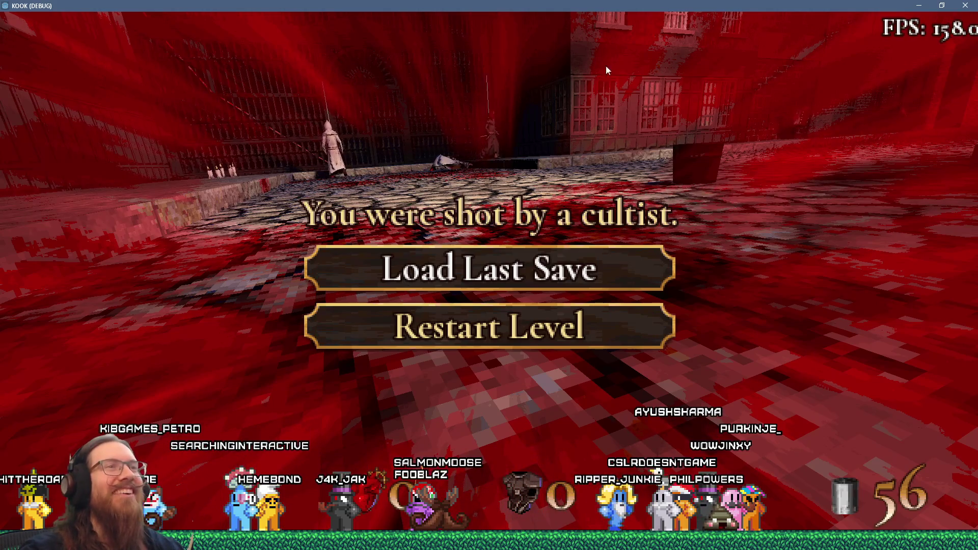
{"action": "left_click", "coordinate": [966, 5]}
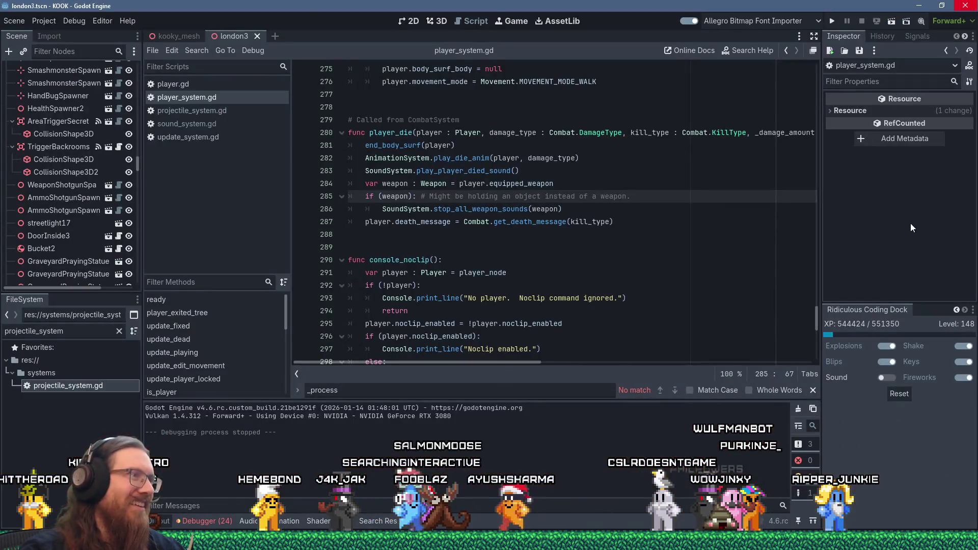